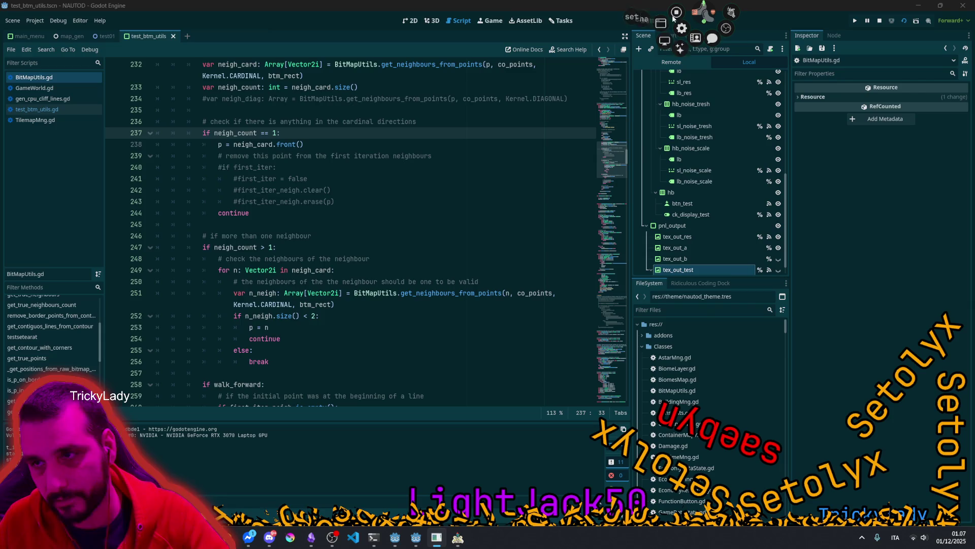
Step: Glance at the live chat window, then close it to reveal the script editor
click(719, 48)
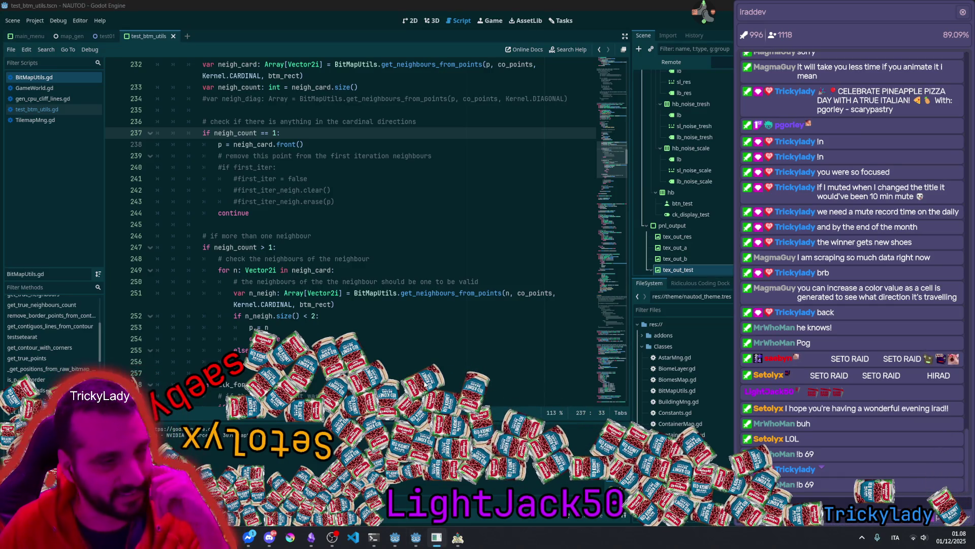
click(409, 214)
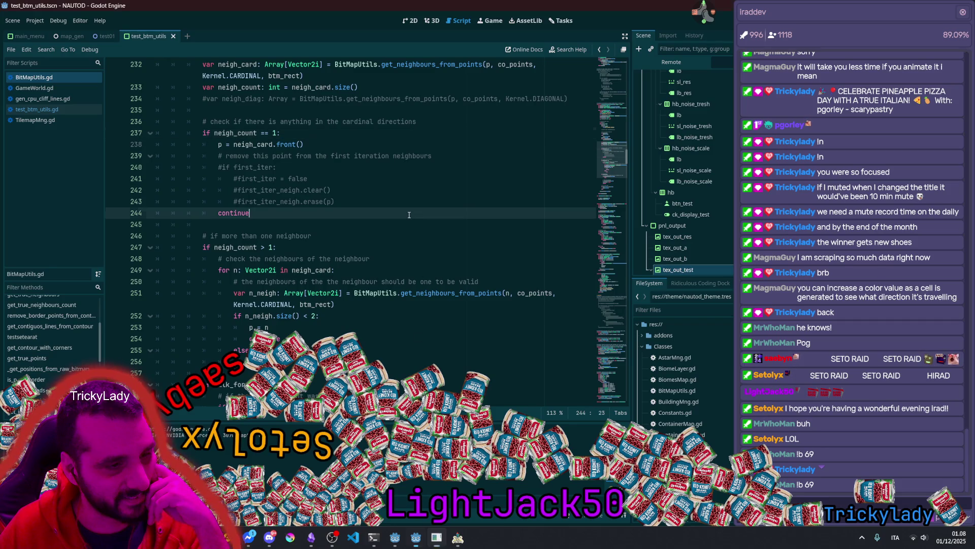
mouse_move(703, 13)
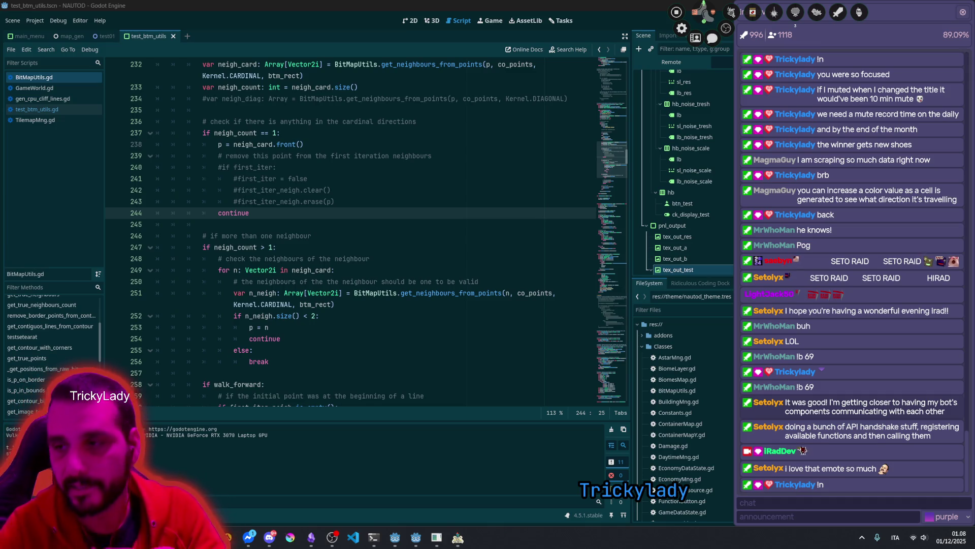
click(964, 12)
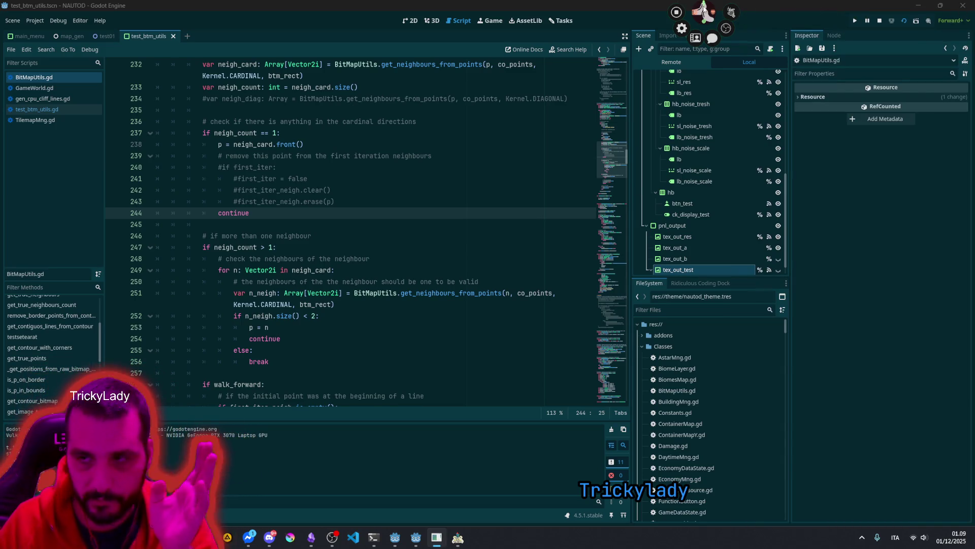
Step: Check the BitMapUtils call on line 251 and the continue on line 244, then switch to test01
click(366, 294)
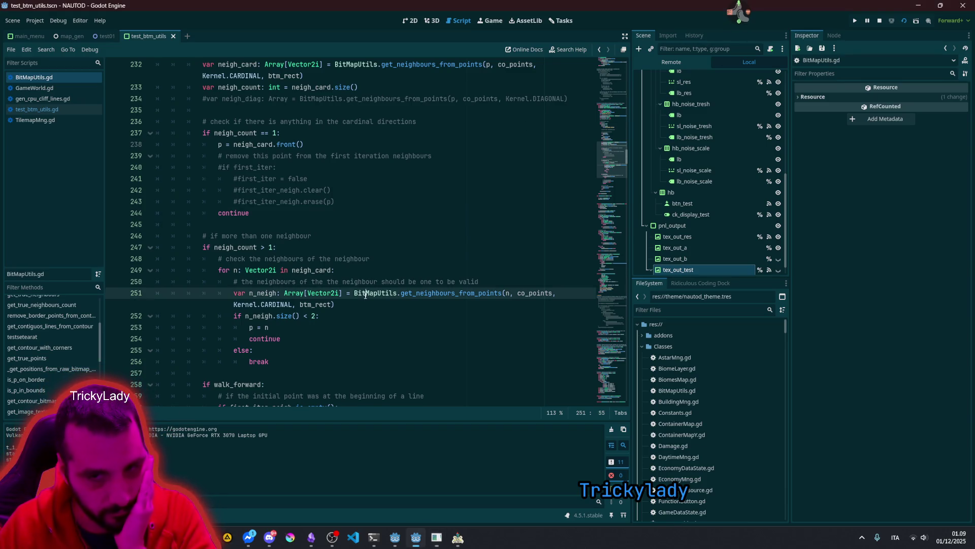
mouse_move(45, 42)
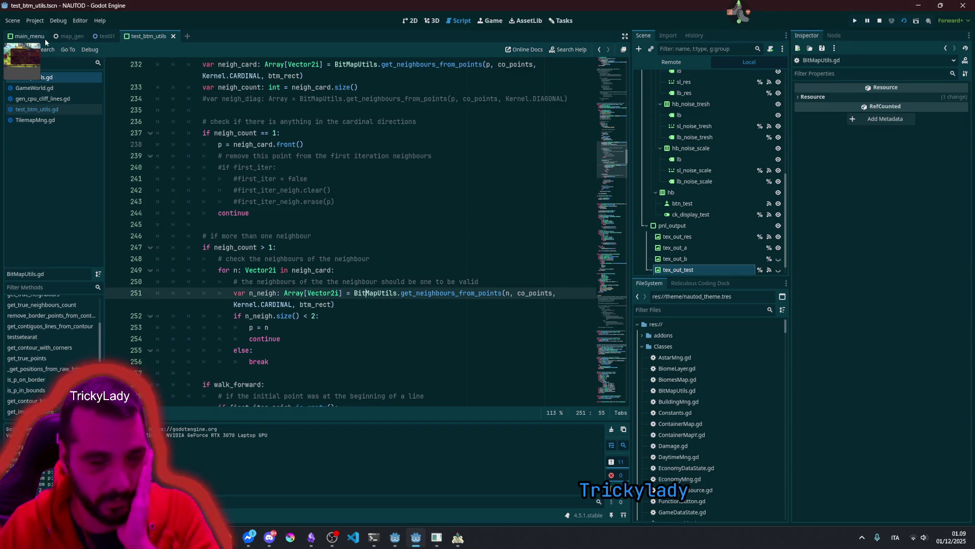
click(363, 214)
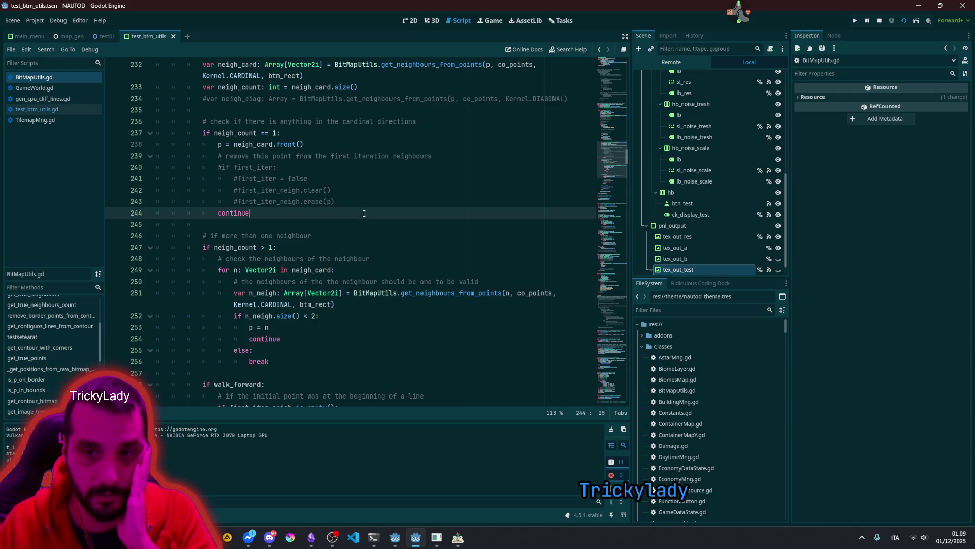
click(104, 36)
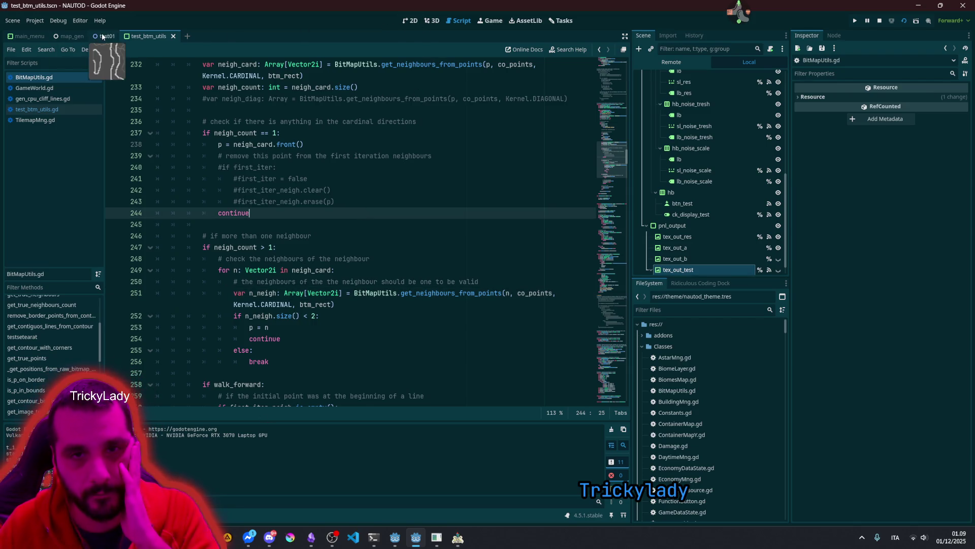
scroll(307, 196, down, 10)
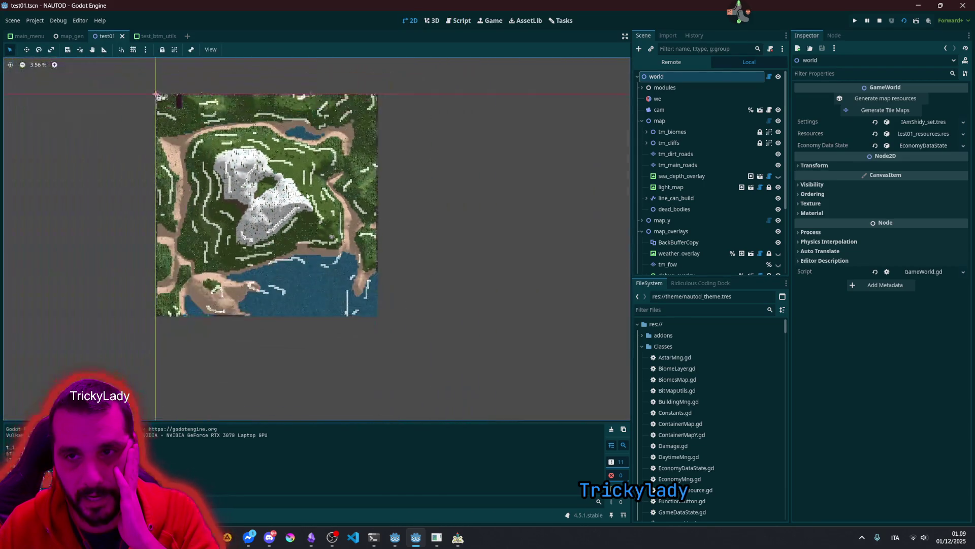
Step: Show sea_depth_overlay and zoom around the map to see the depth shading
click(779, 177)
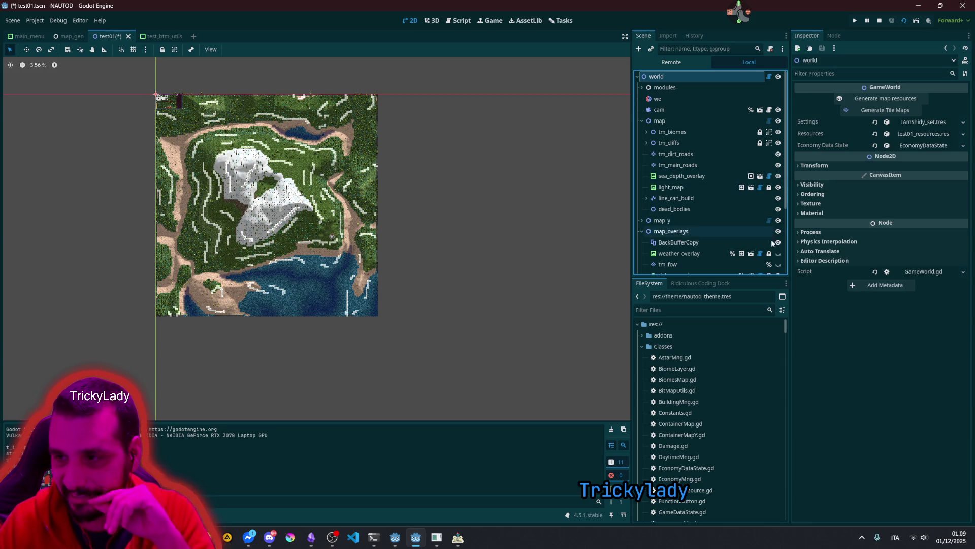
scroll(244, 200, up, 5)
scroll(258, 136, up, 2)
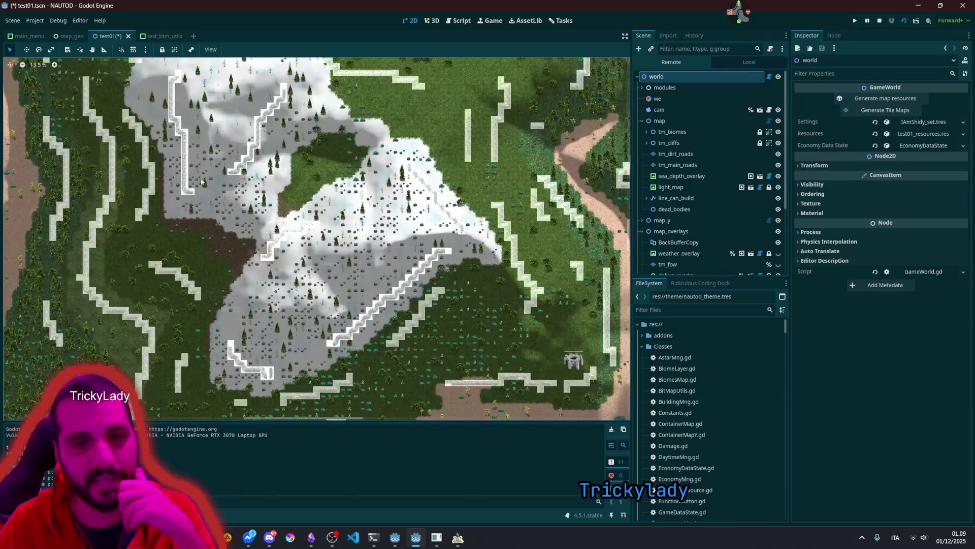
scroll(169, 155, up, 7)
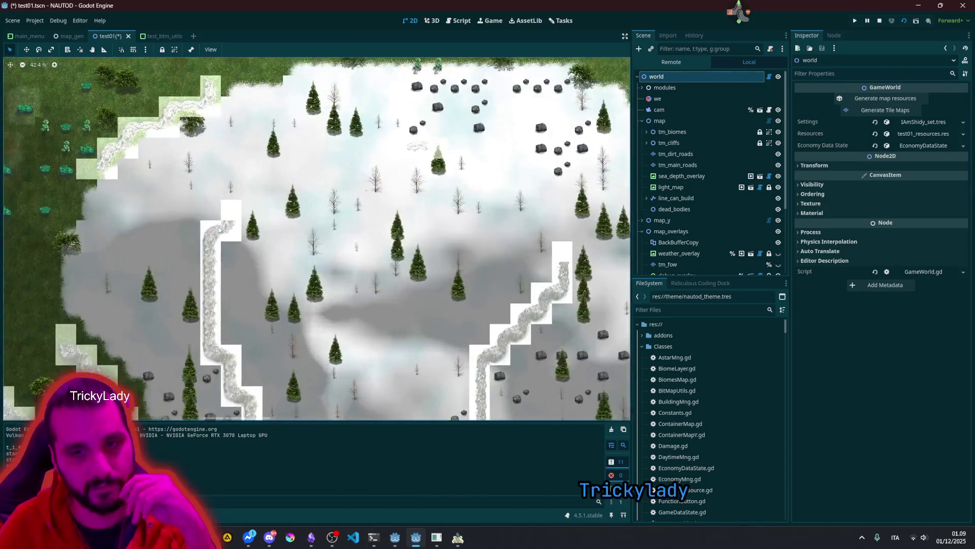
scroll(223, 229, down, 12)
scroll(277, 187, up, 4)
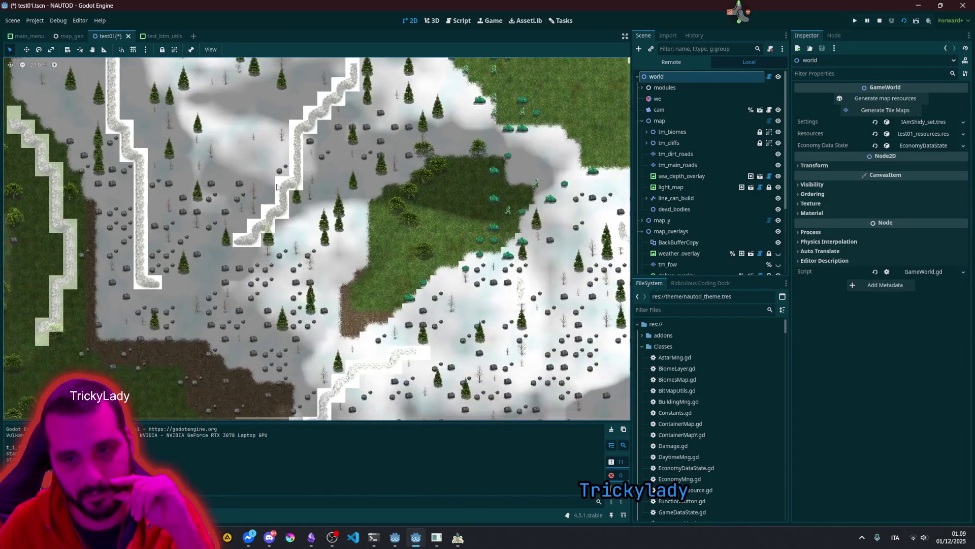
scroll(252, 231, up, 8)
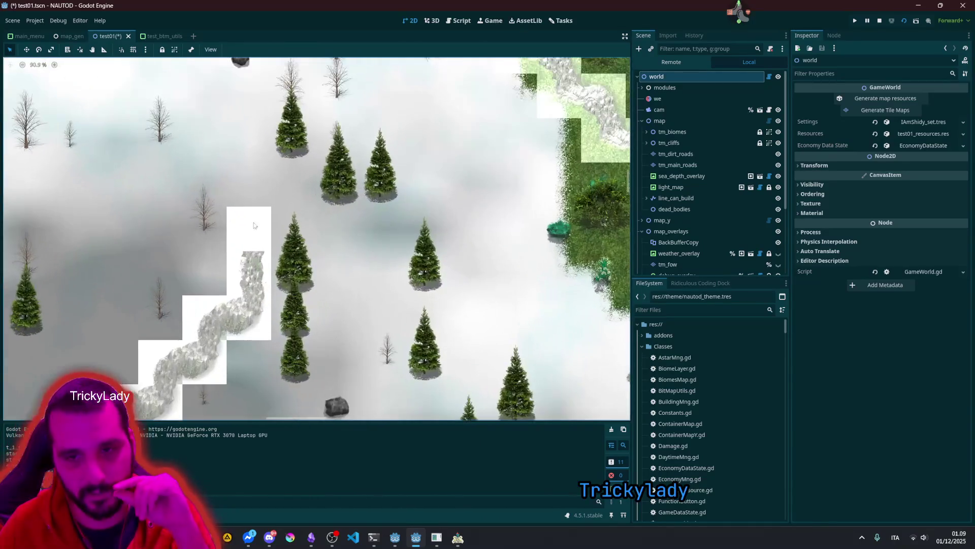
scroll(252, 232, down, 10)
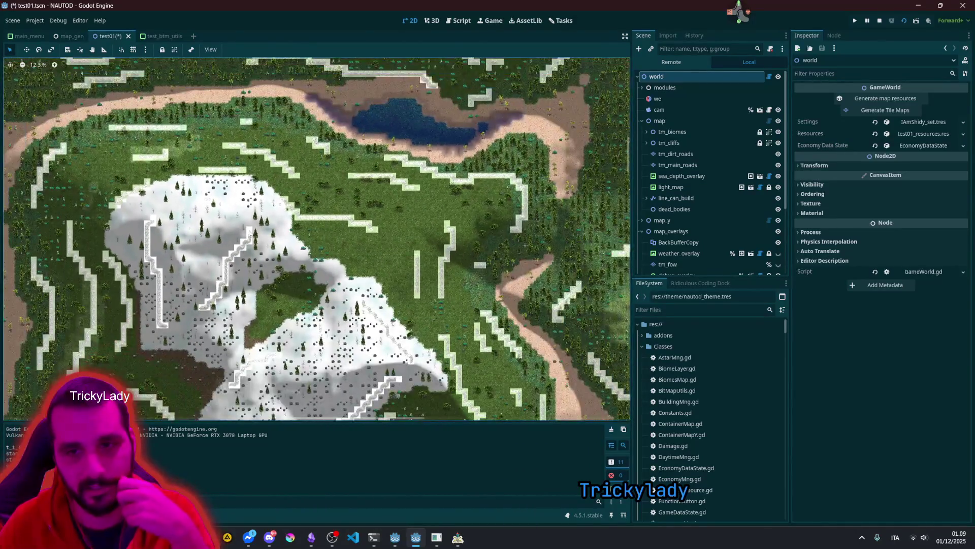
scroll(334, 92, down, 2)
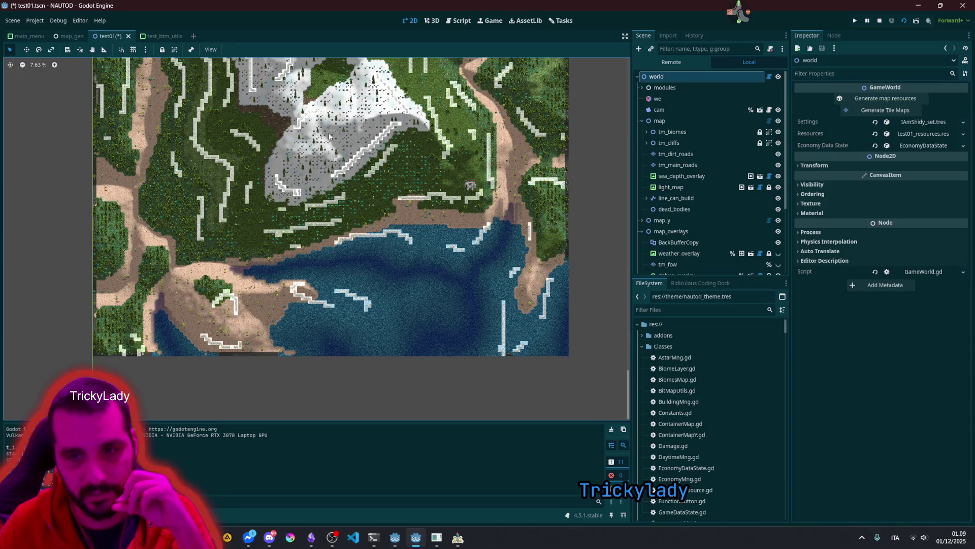
scroll(466, 181, up, 10)
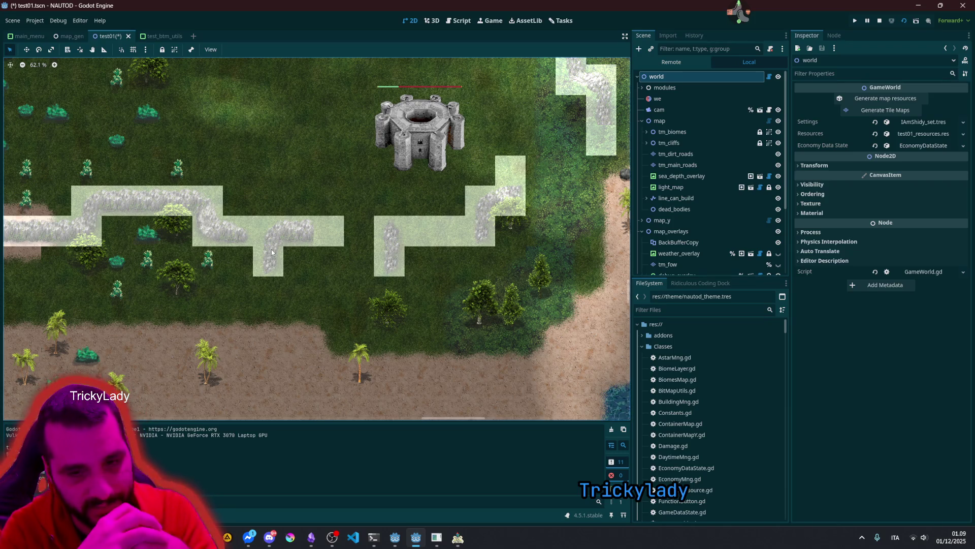
scroll(379, 260, up, 4)
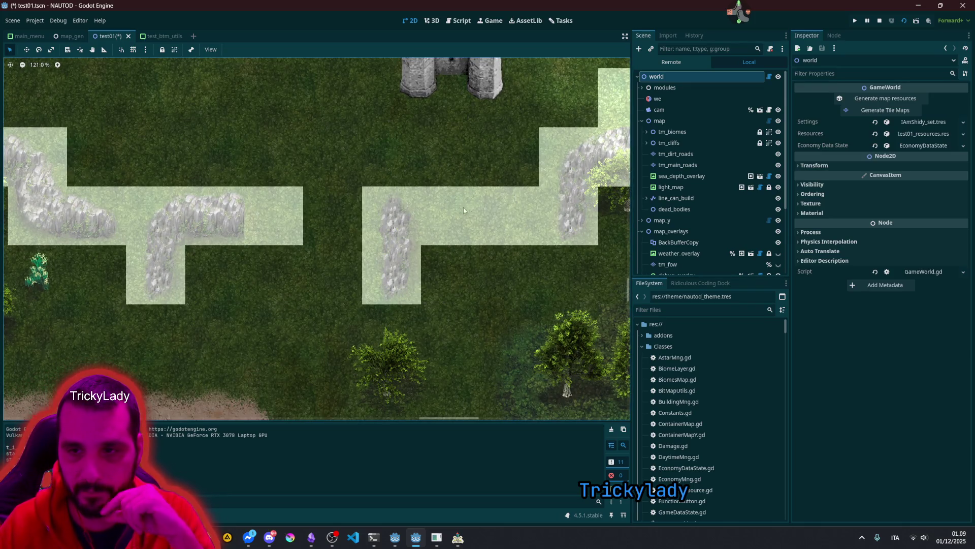
scroll(401, 234, right, 5)
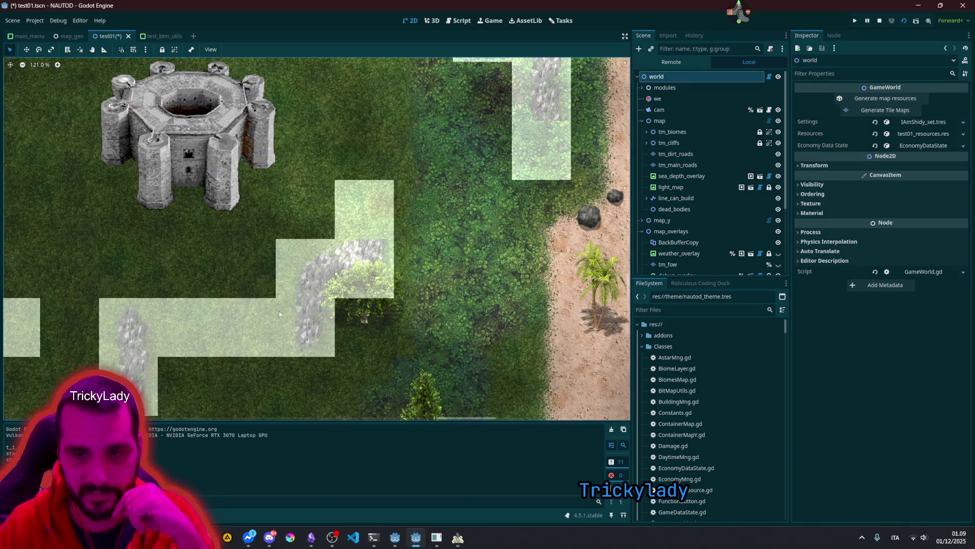
scroll(292, 310, down, 8)
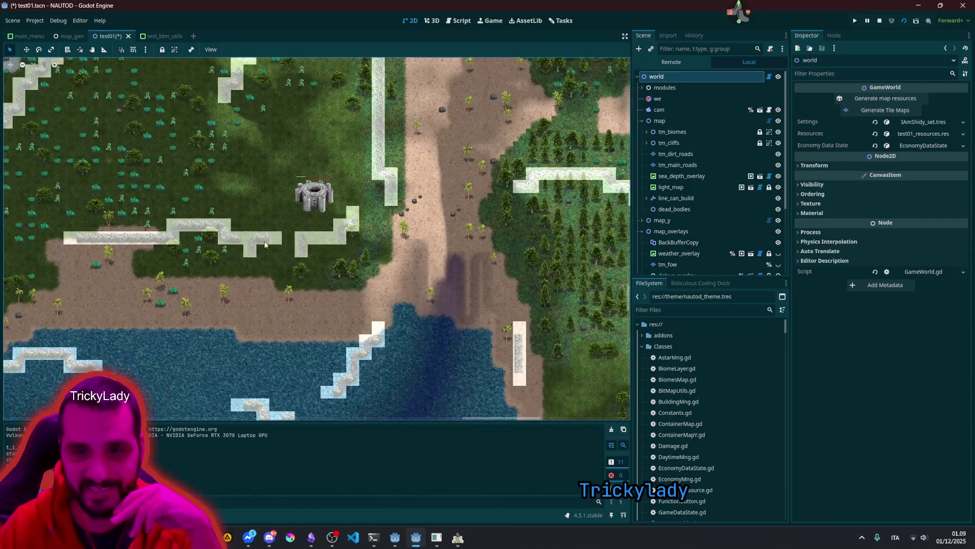
scroll(381, 236, down, 5)
scroll(381, 236, left, 3)
scroll(308, 262, up, 6)
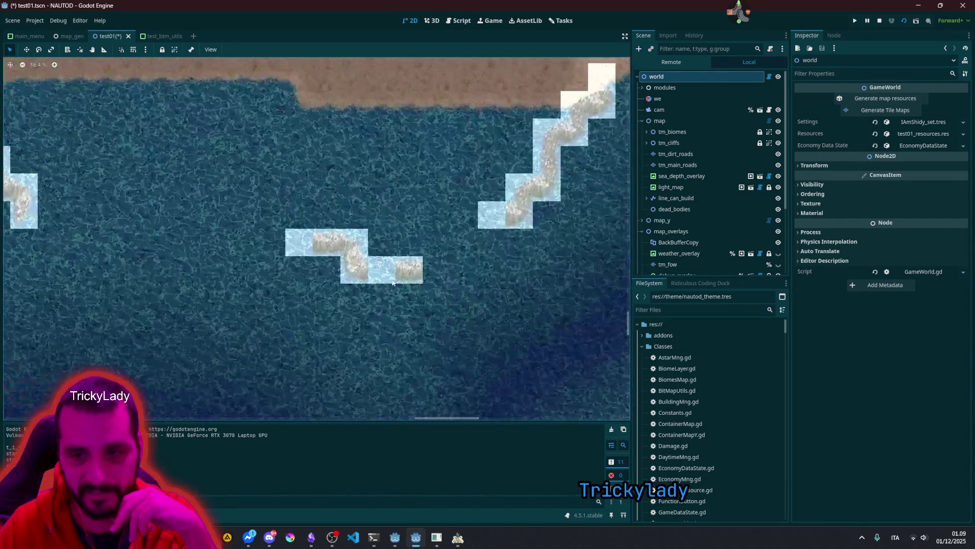
scroll(369, 260, down, 10)
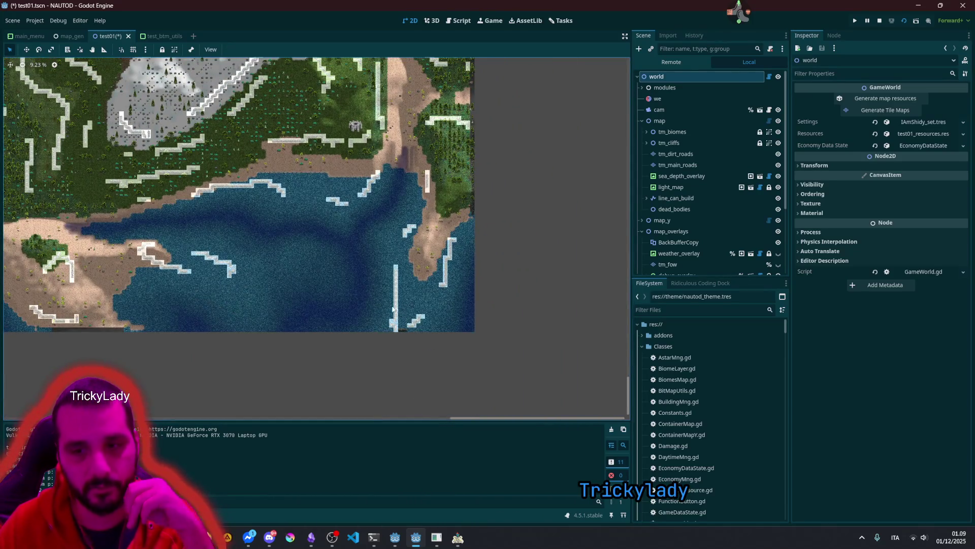
scroll(396, 310, up, 4)
scroll(396, 291, down, 2)
Step: Pan across the island to bring the snowy mountain area into view
drag(421, 194, 366, 292)
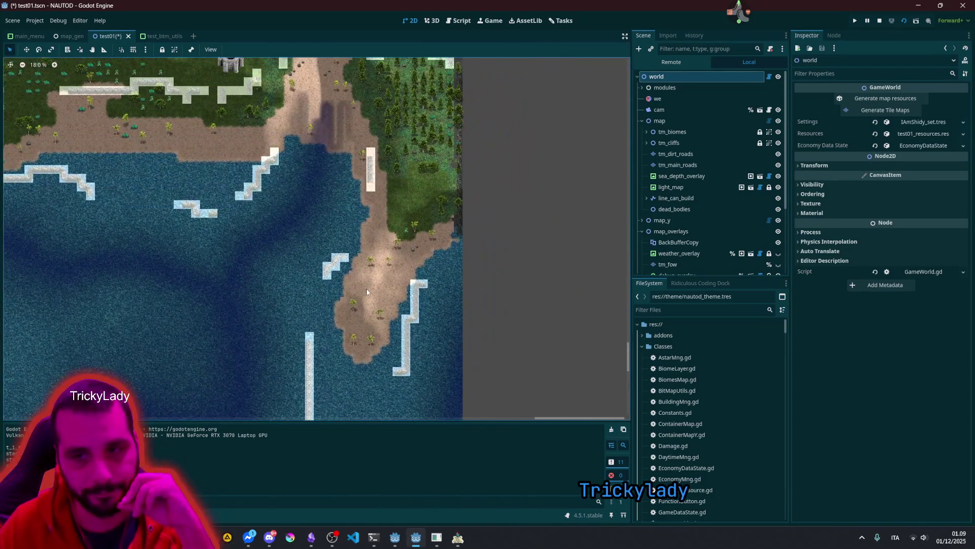
drag(387, 180, 339, 338)
scroll(339, 338, up, 1)
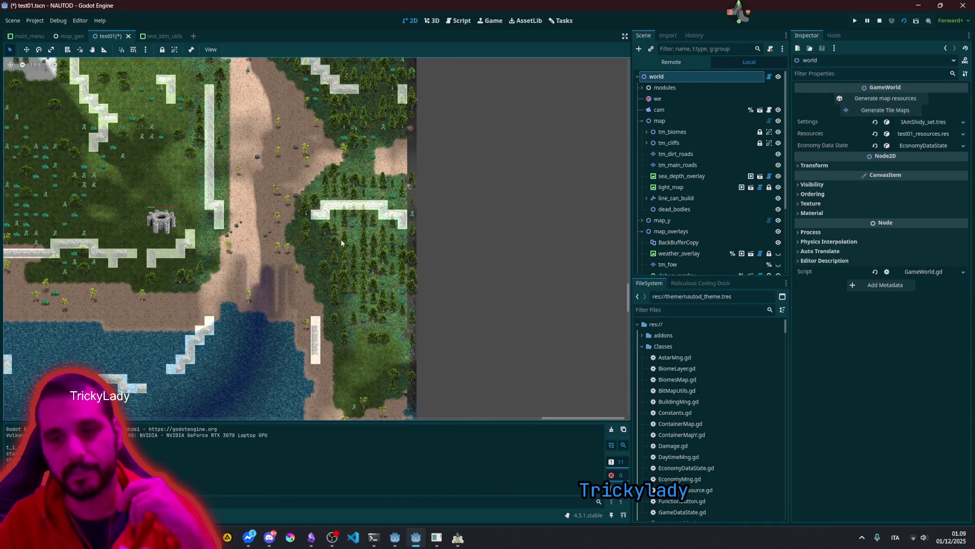
scroll(344, 240, down, 4)
drag(157, 178, 243, 194)
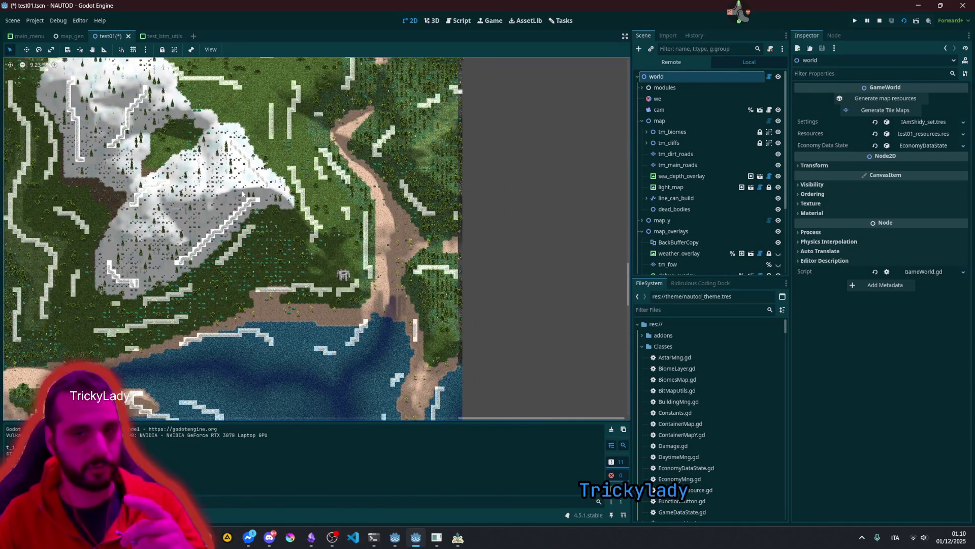
scroll(702, 177, down, 3)
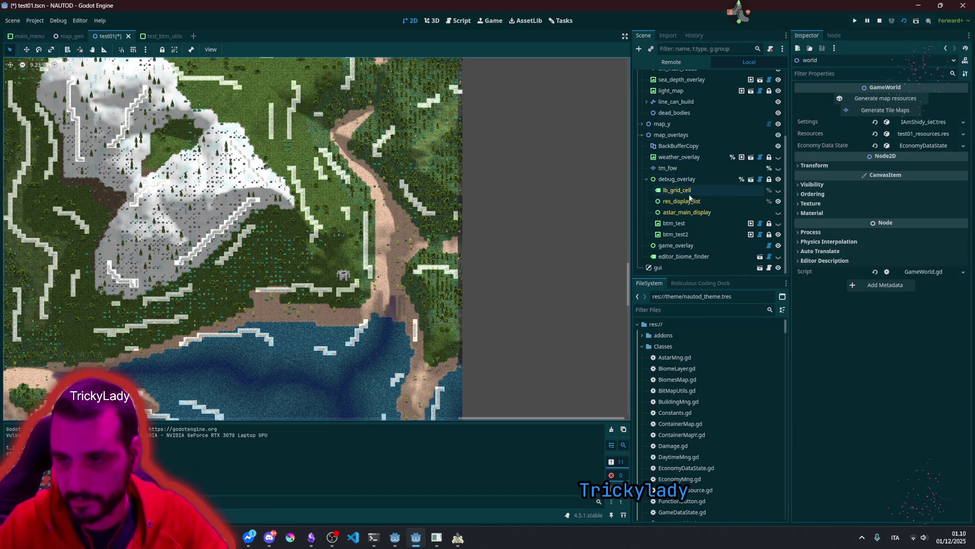
Step: Hide the weather clouds, sea depth overlay and light map shading over the whole island
drag(181, 176, 363, 167)
scroll(363, 167, down, 3)
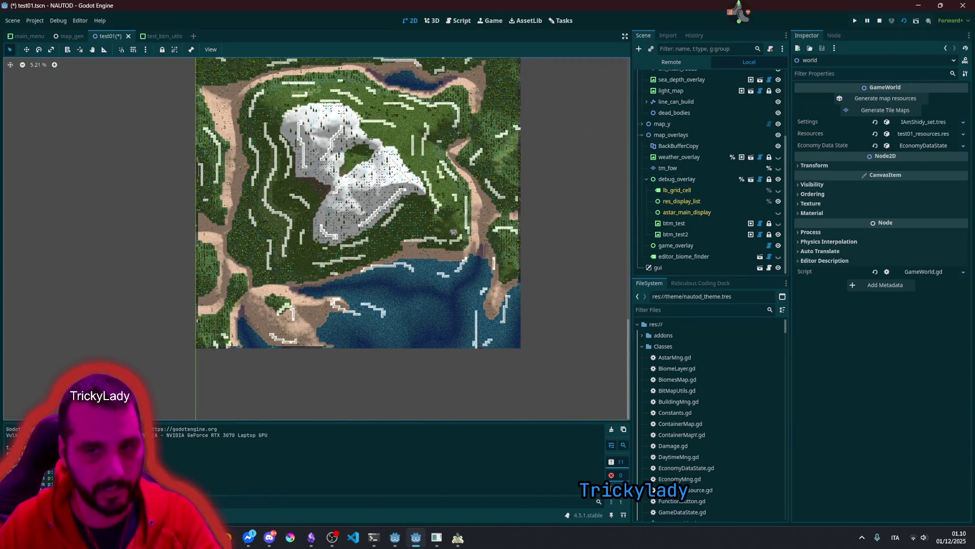
scroll(395, 200, up, 1)
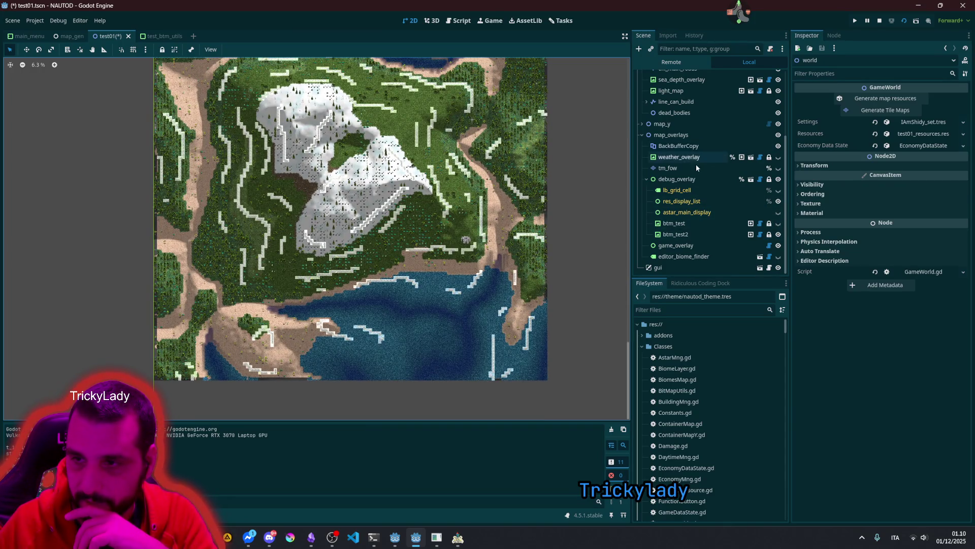
click(778, 156)
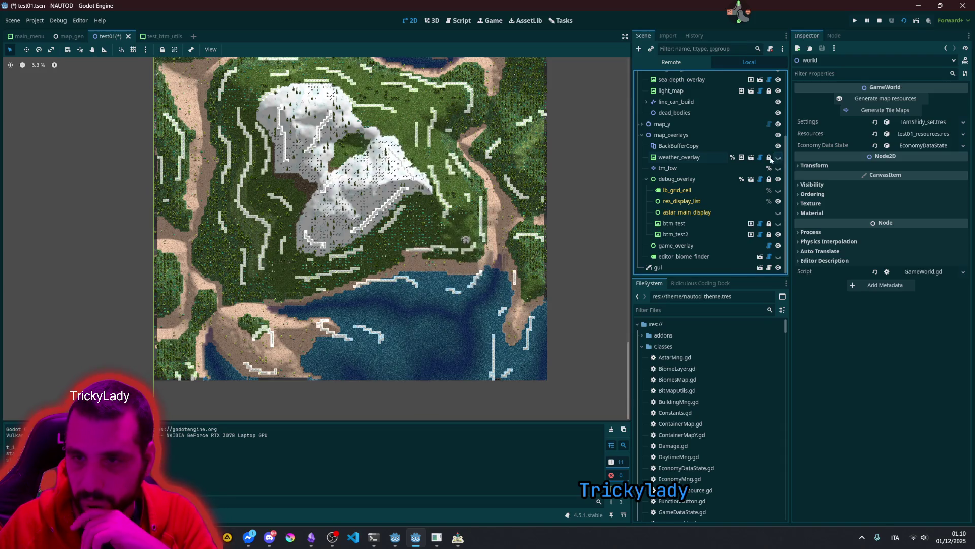
scroll(777, 147, up, 2)
click(778, 130)
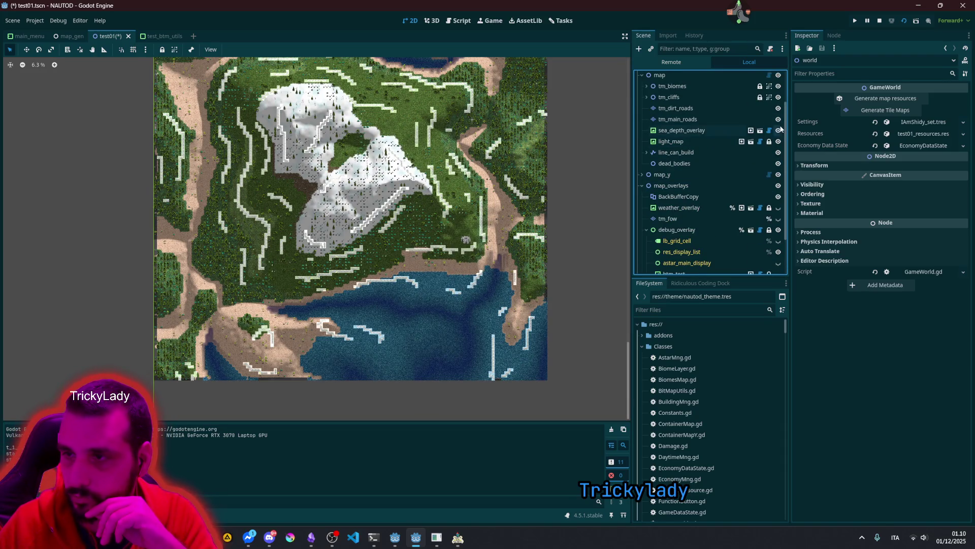
click(778, 141)
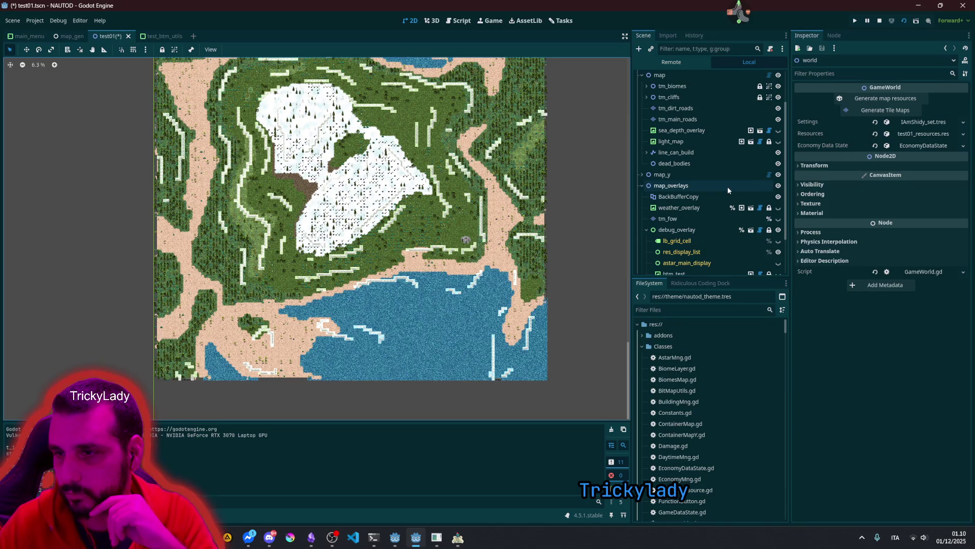
Step: Hide the map_y layer to remove tree detail, zooming in on the terrain
click(778, 175)
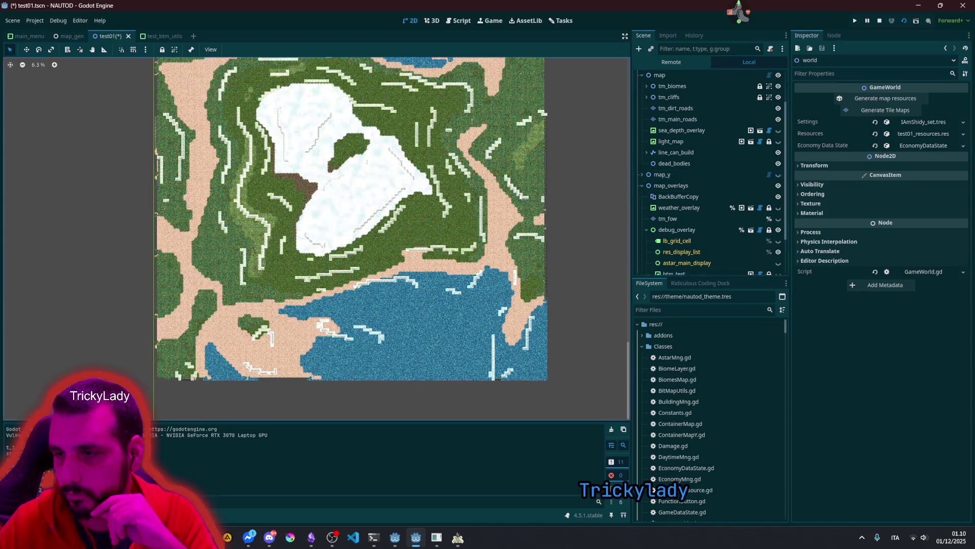
scroll(332, 228, up, 3)
scroll(333, 228, up, 5)
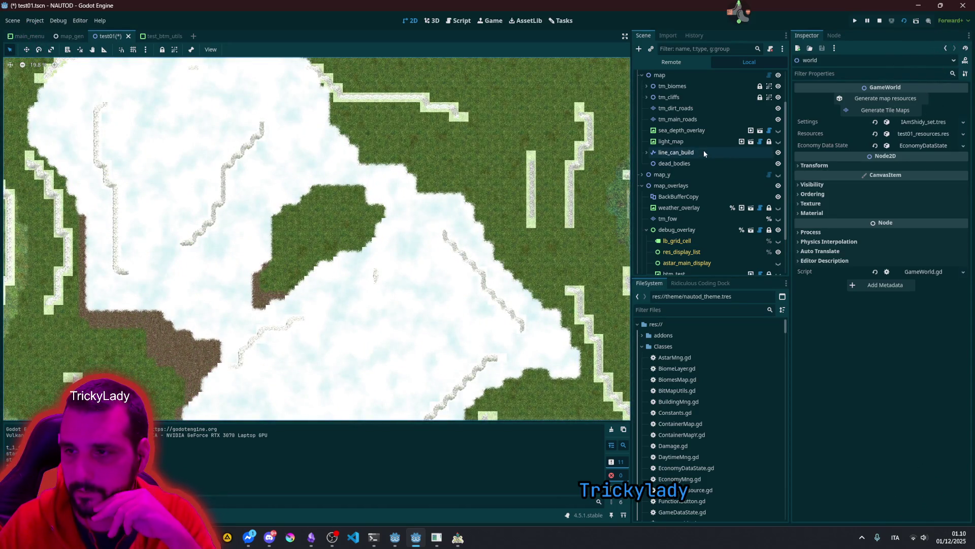
scroll(381, 246, down, 5)
scroll(380, 246, down, 1)
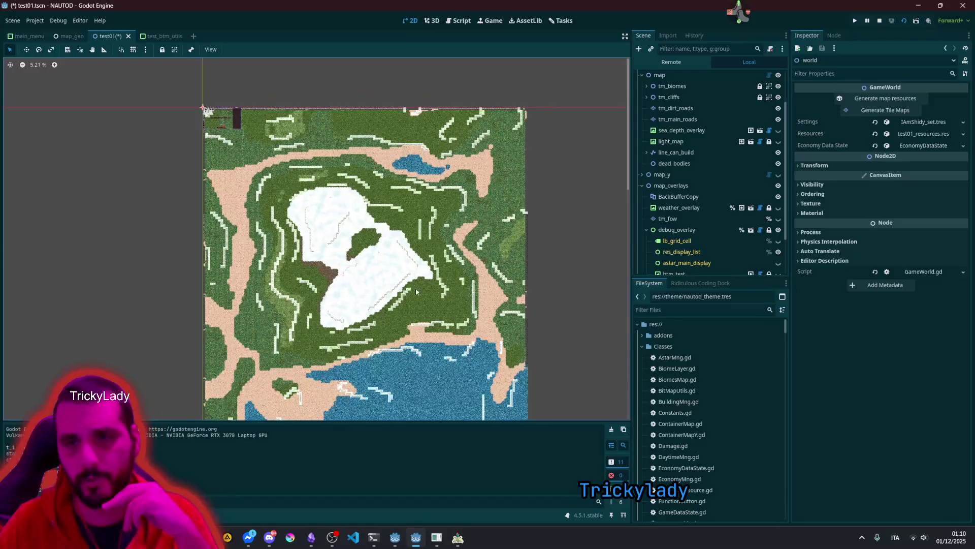
scroll(378, 259, up, 6)
scroll(377, 267, up, 1)
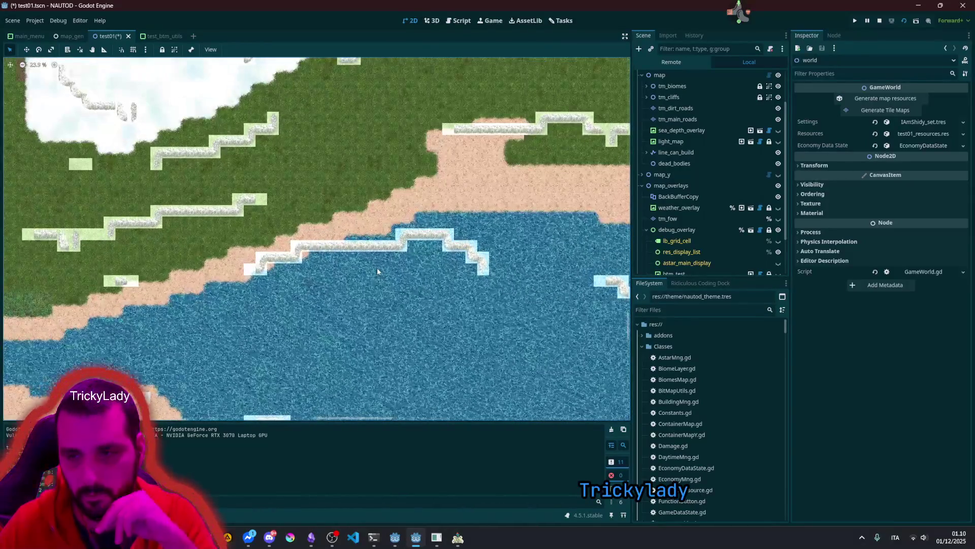
scroll(715, 239, down, 2)
Step: Hide the btm_test2 overlay and zoom around to inspect the stepped rock-wall cliff lines
click(779, 234)
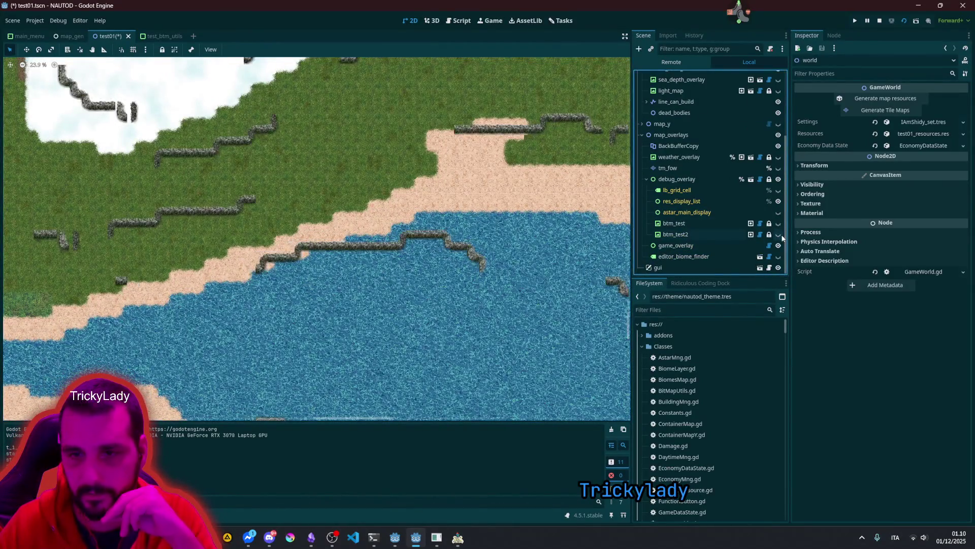
click(778, 234)
click(779, 234)
scroll(381, 234, down, 5)
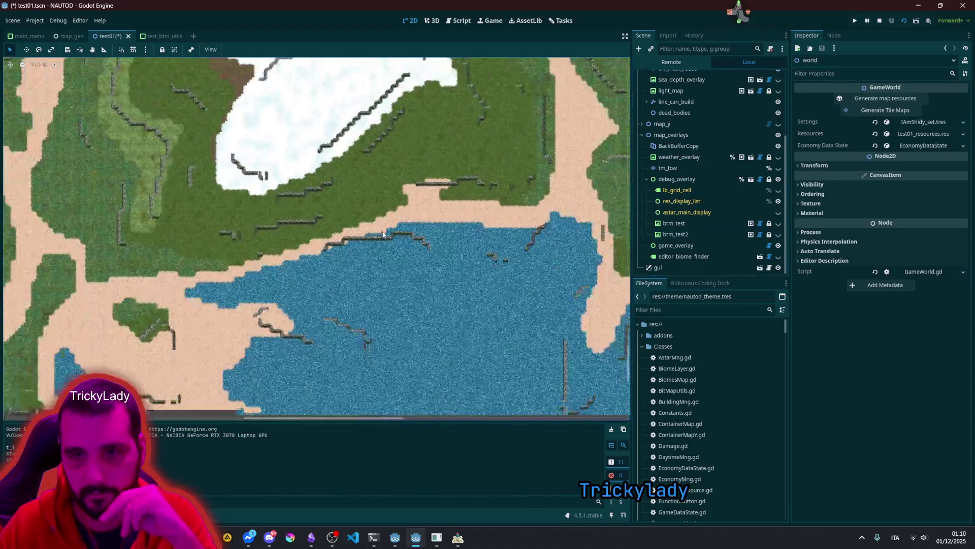
scroll(383, 232, up, 9)
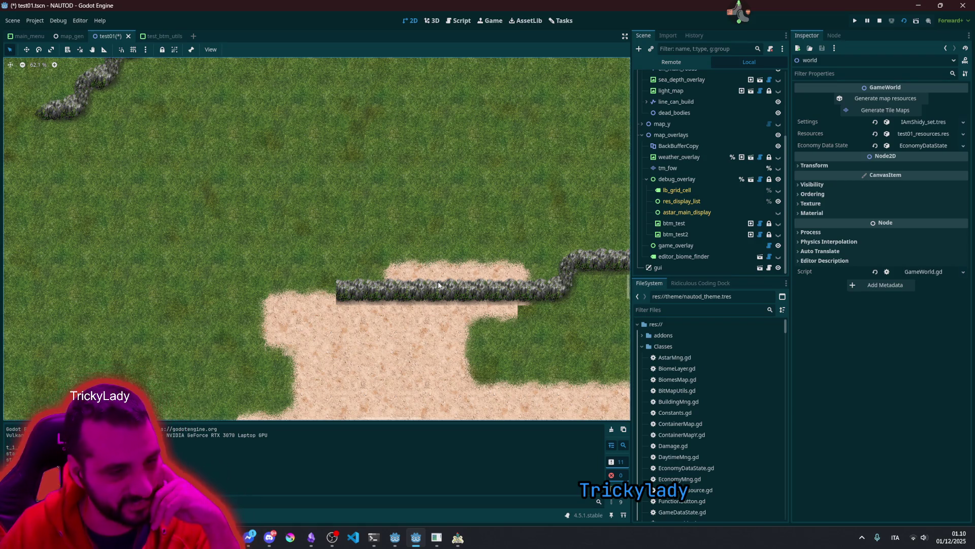
scroll(352, 225, down, 10)
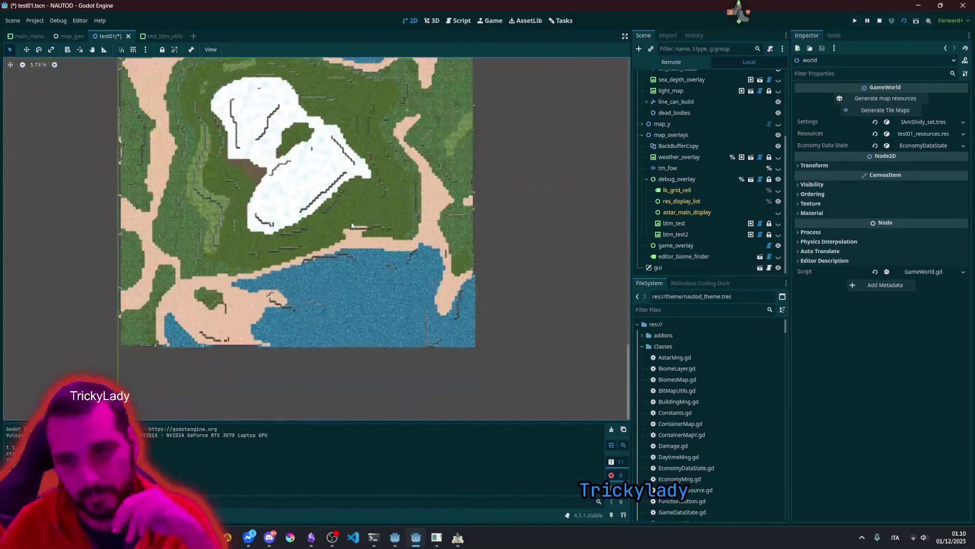
scroll(304, 111, up, 6)
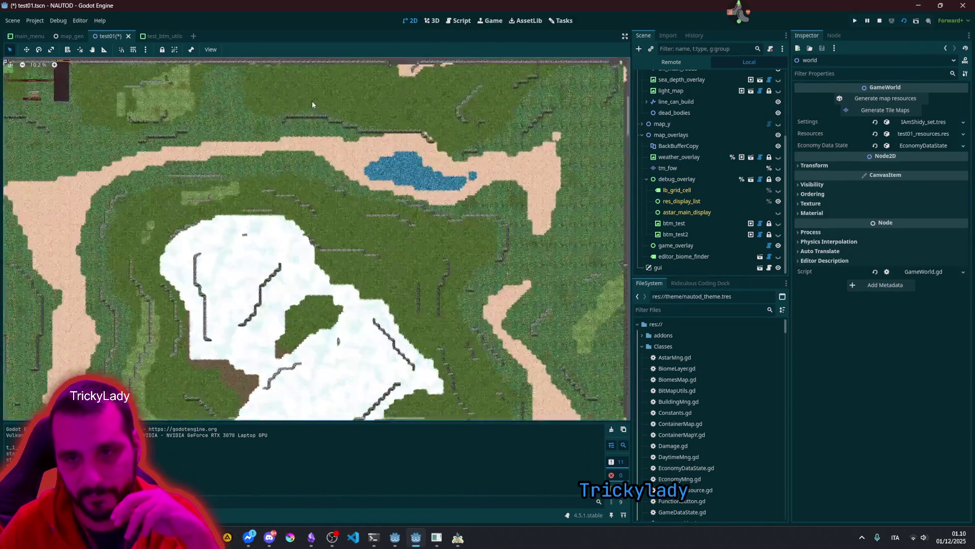
scroll(145, 222, up, 2)
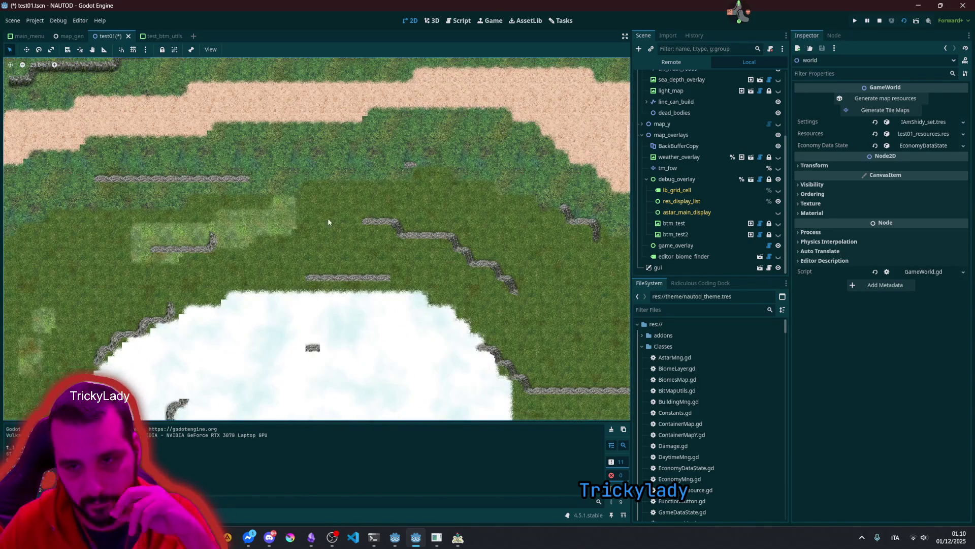
scroll(344, 223, up, 4)
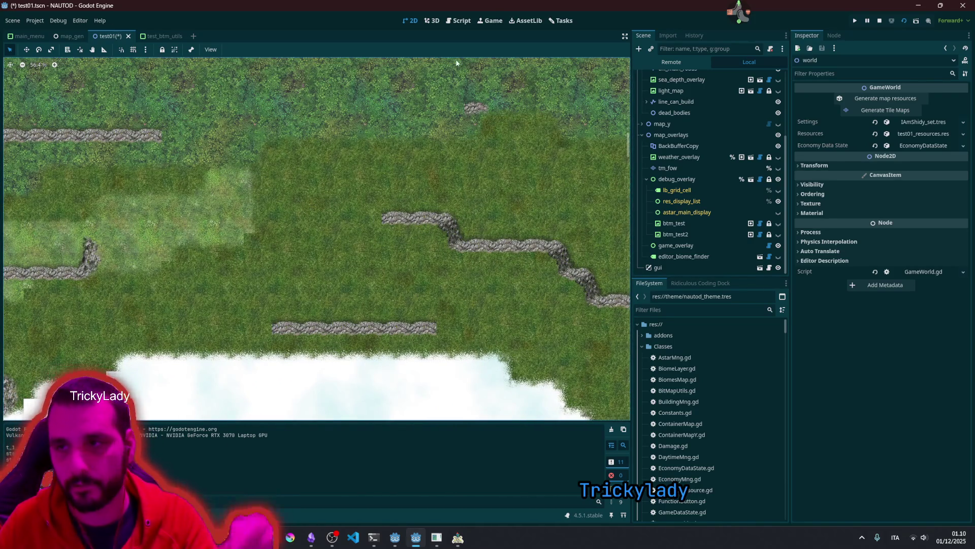
scroll(681, 90, up, 4)
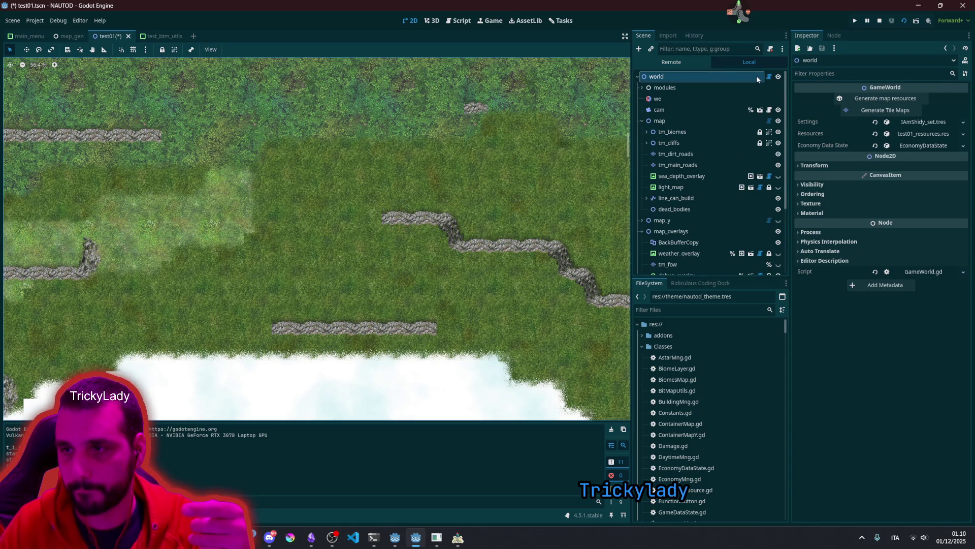
scroll(324, 200, down, 5)
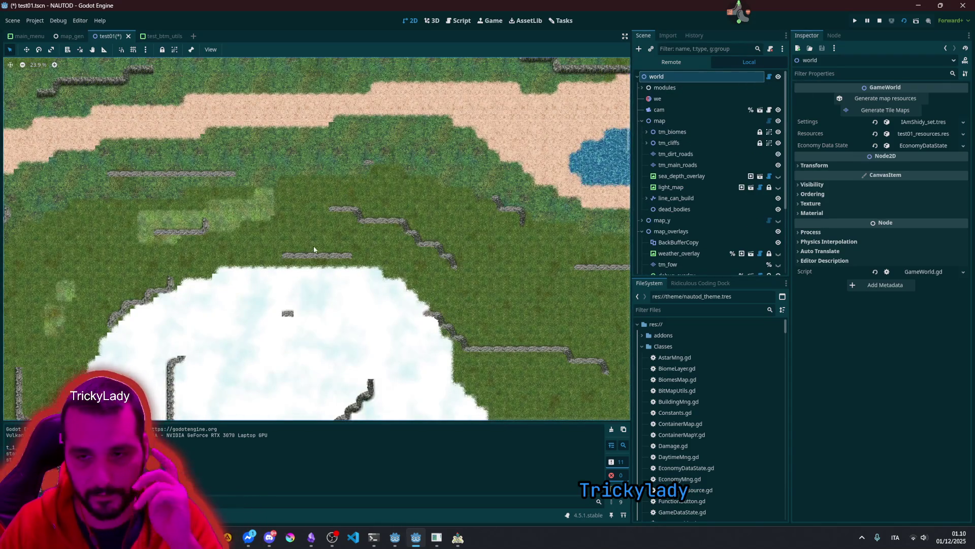
scroll(322, 243, up, 2)
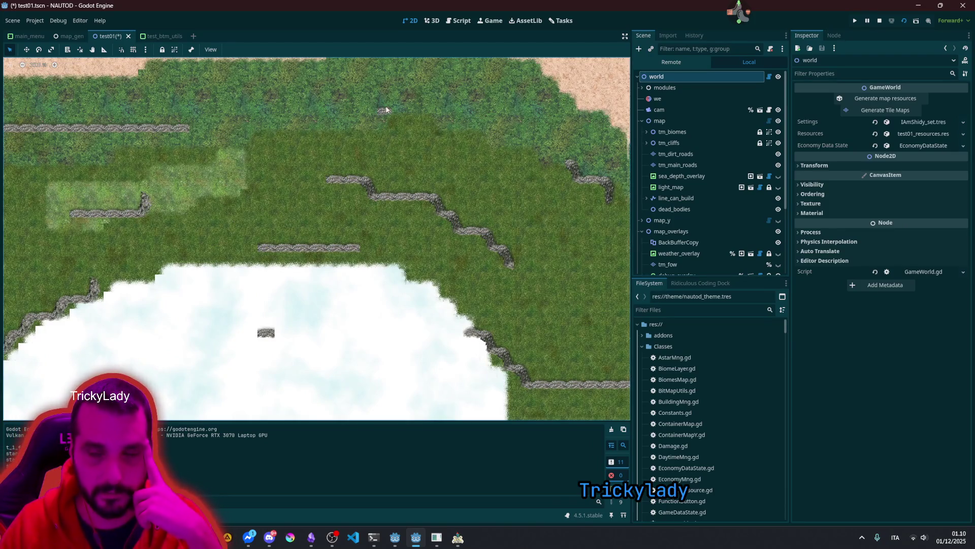
Step: Switch to the test_btm_utils scene, select btn_xor, and bring the running debug window forward
click(186, 39)
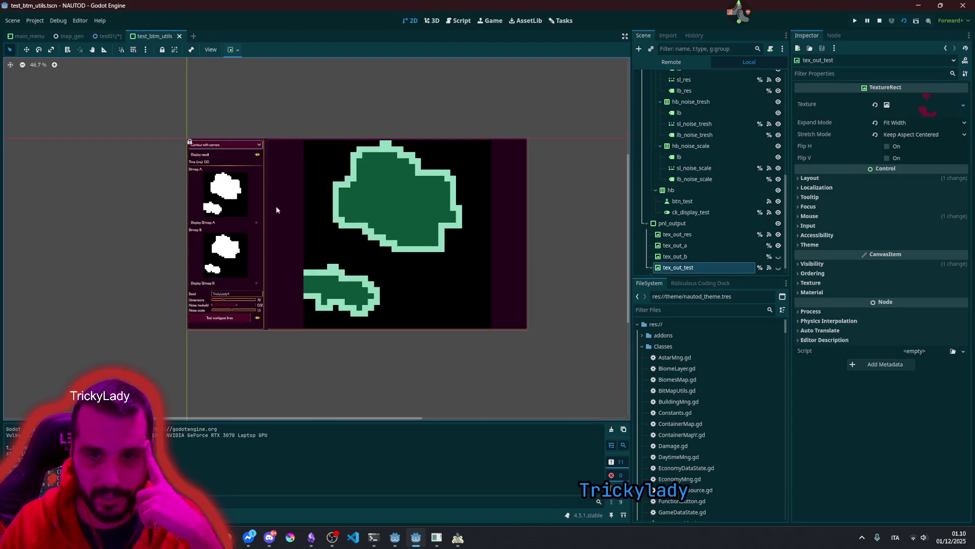
scroll(229, 152, up, 8)
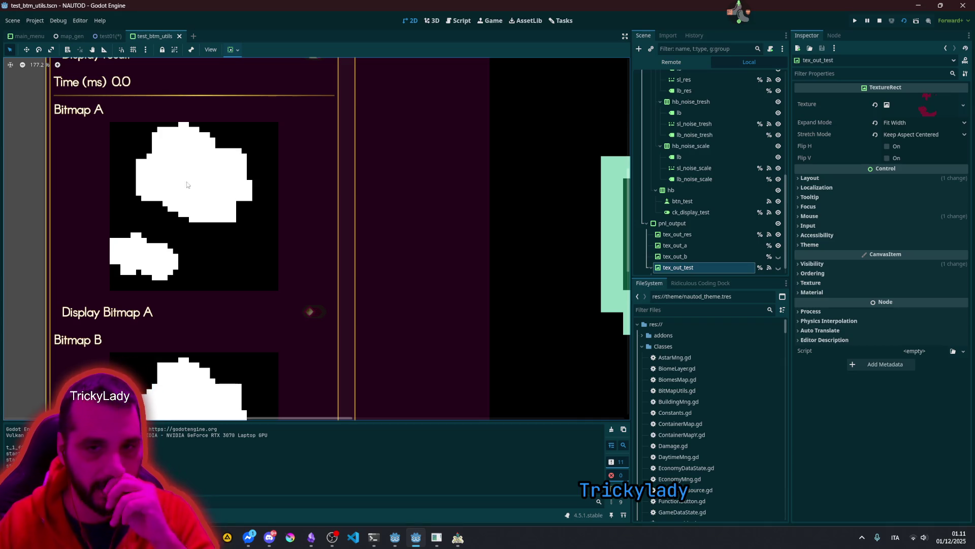
scroll(191, 152, down, 10)
click(171, 94)
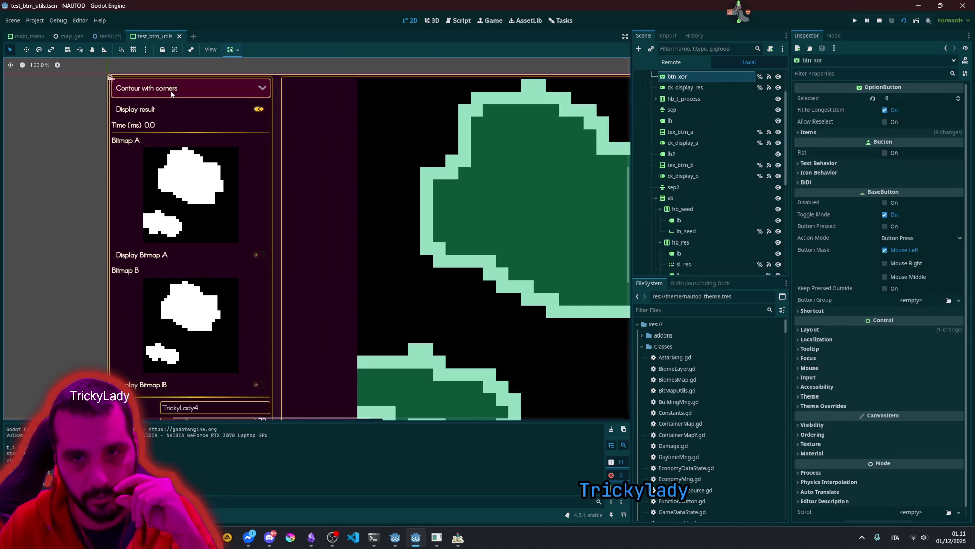
click(463, 536)
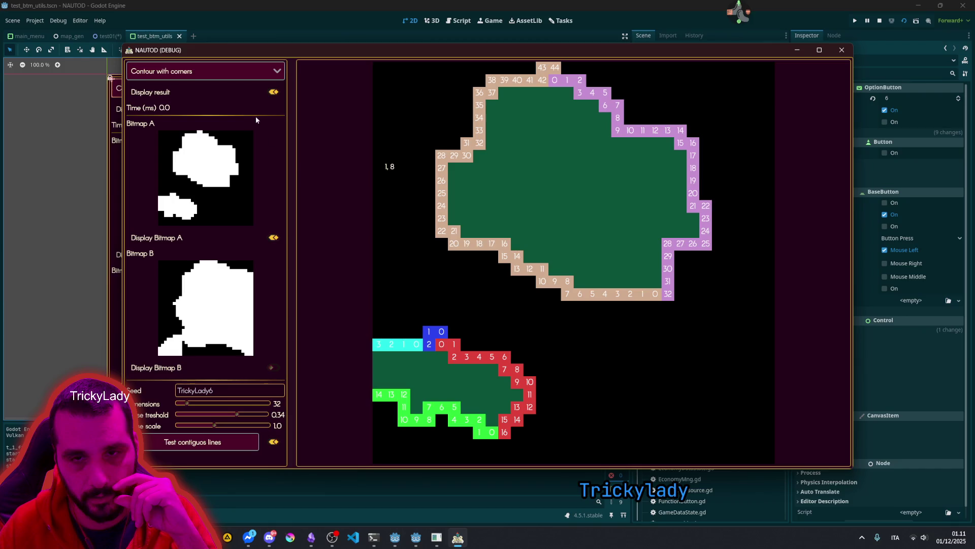
Step: Turn off the numbered line labels and Display Bitmap A, briefly toggling Bitmap B
click(278, 441)
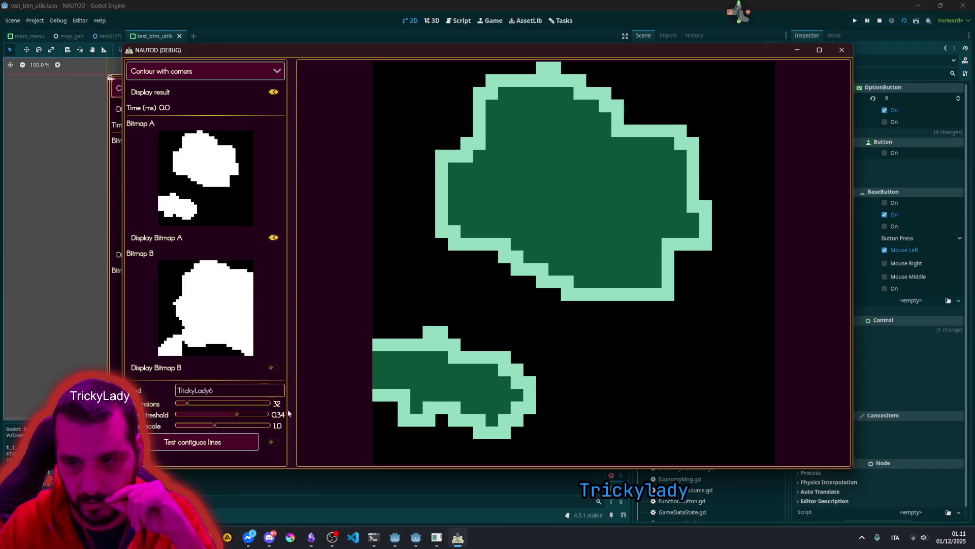
click(274, 238)
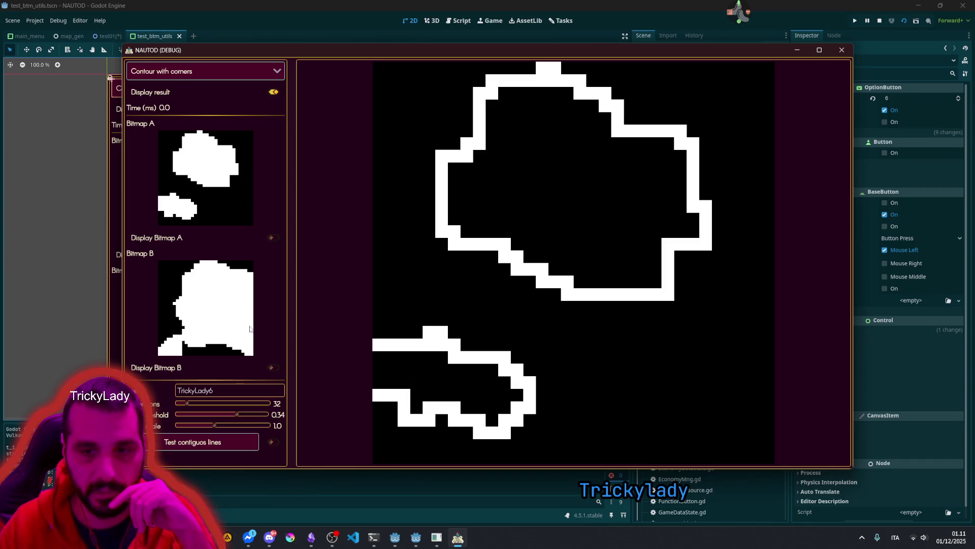
click(271, 367)
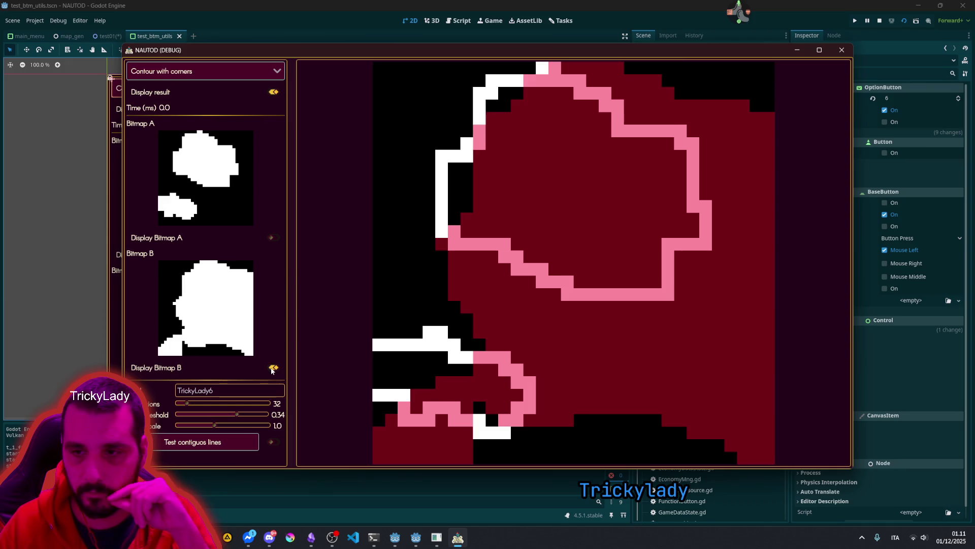
click(272, 368)
Step: Cycle through the Invert, Xor, Add and Contour operations, briefly overlaying Bitmap B
click(251, 76)
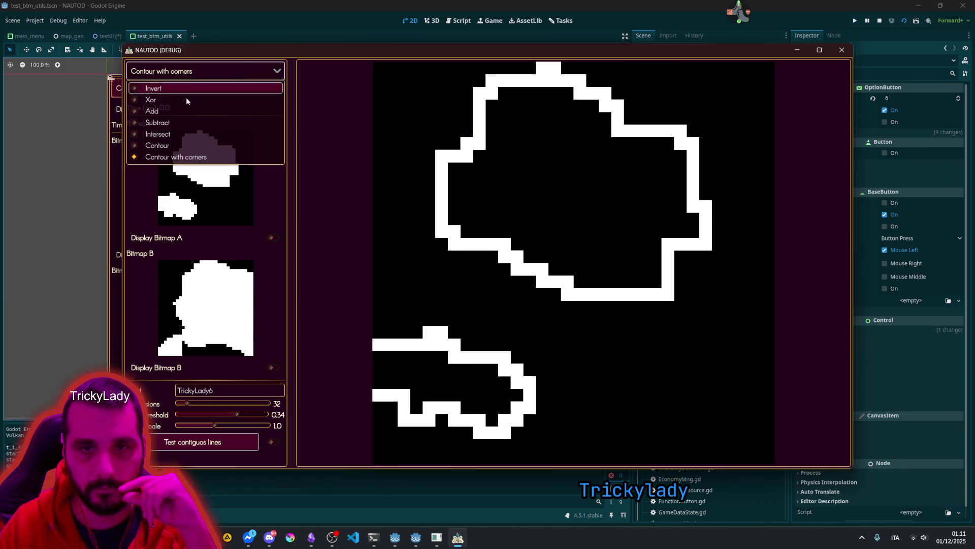
click(188, 89)
click(200, 77)
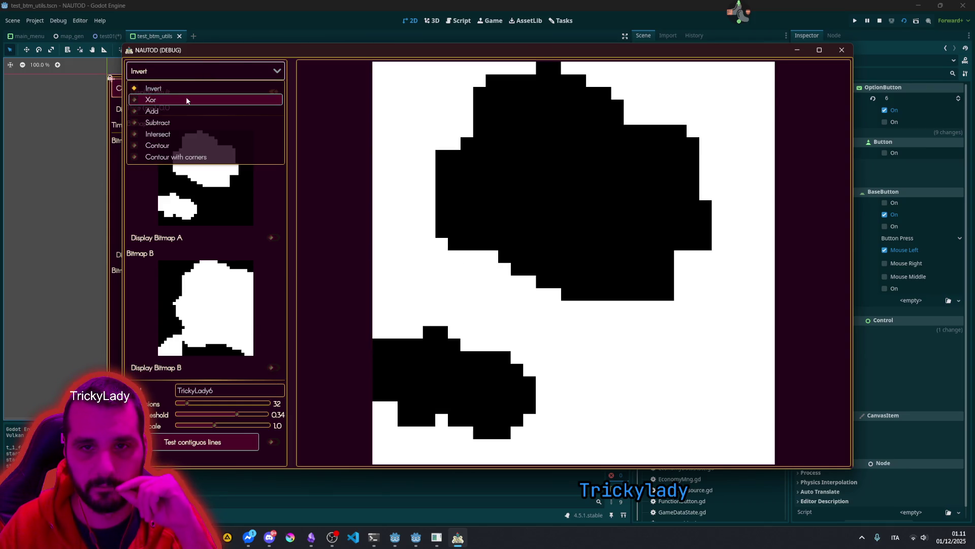
click(185, 99)
click(206, 70)
click(187, 111)
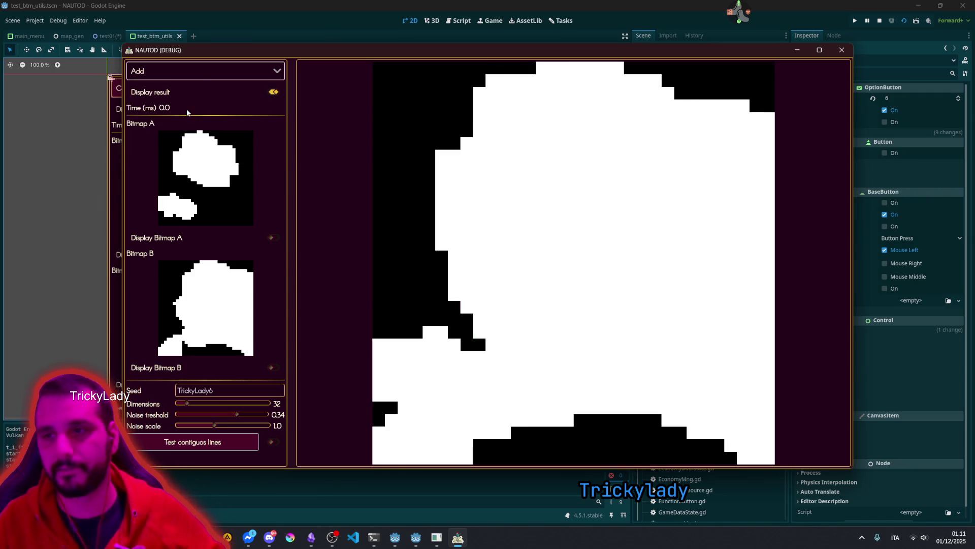
click(198, 76)
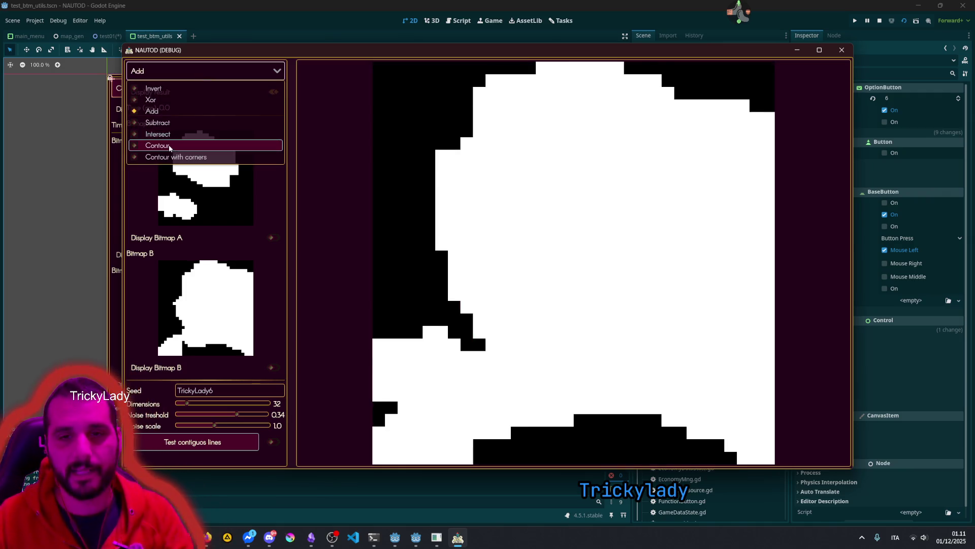
click(170, 146)
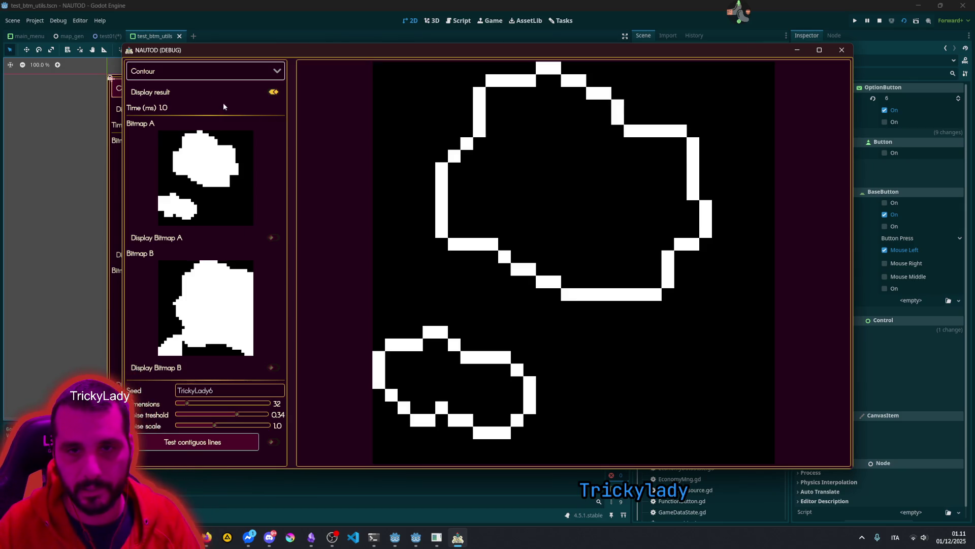
click(274, 367)
click(273, 364)
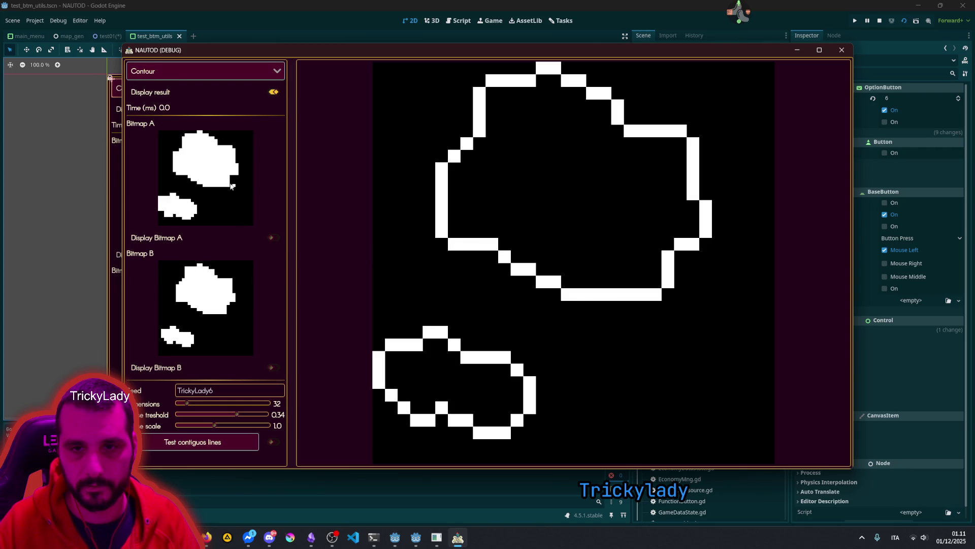
Step: Edit Bitmap A, reshaping the big blob's lower-right edge and filling the small blob's notch
drag(232, 185, 234, 182)
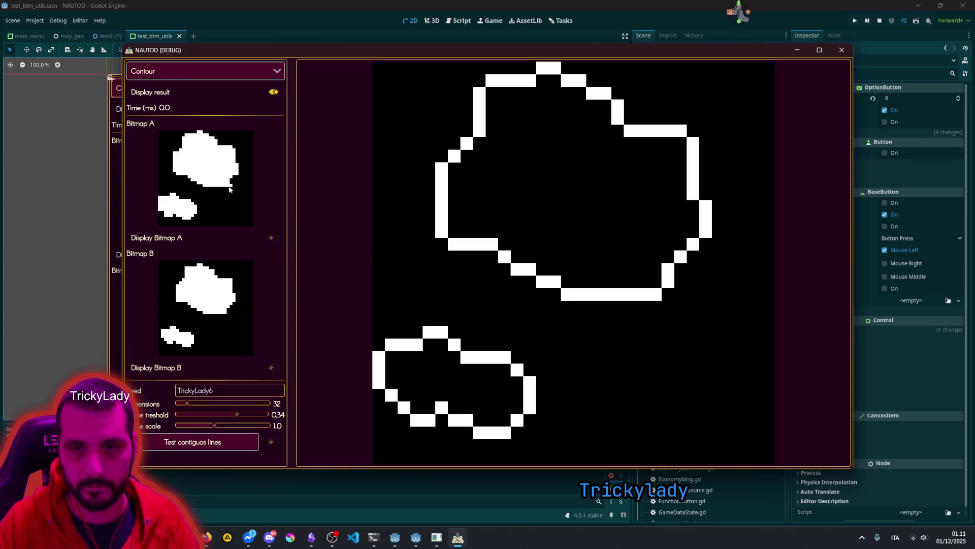
click(232, 189)
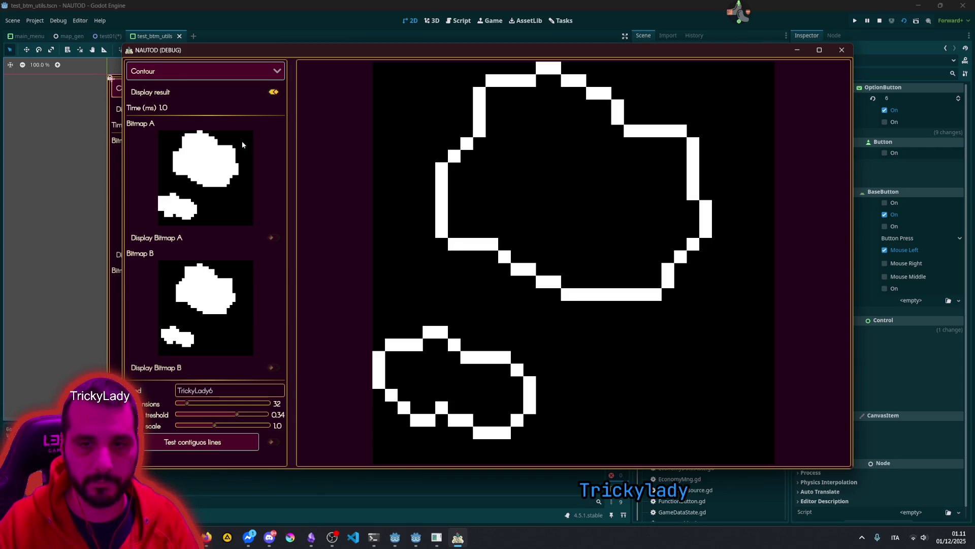
click(175, 219)
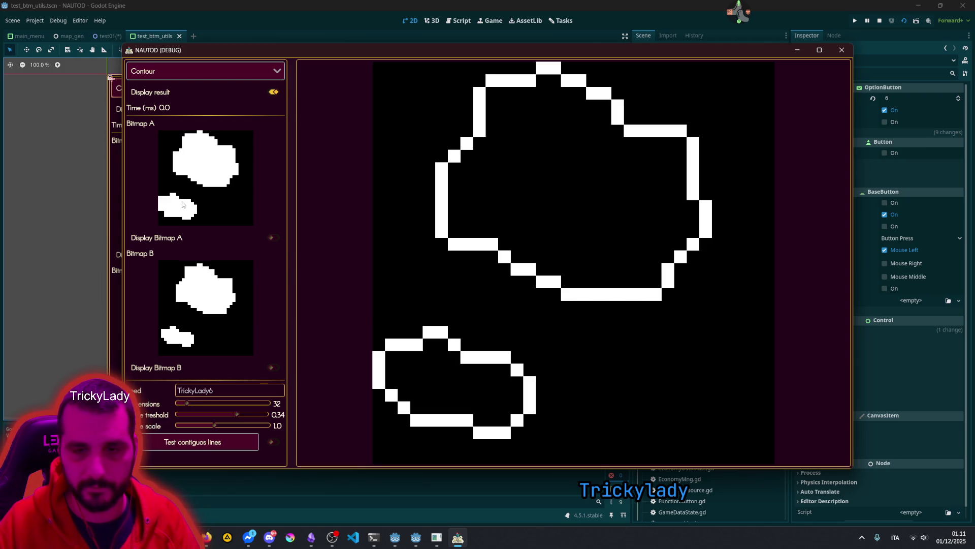
click(170, 197)
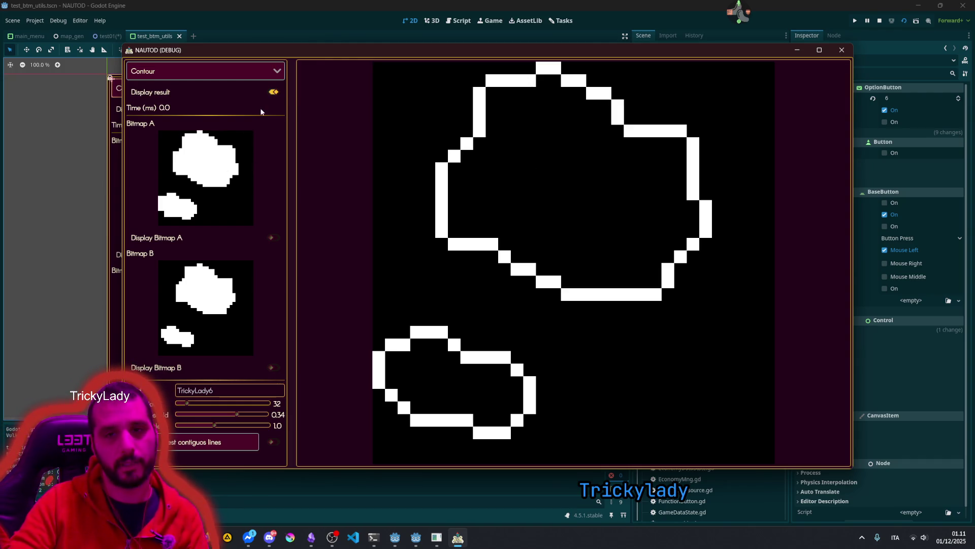
Step: Display Bitmap B instead of Bitmap A and switch to the Contour with corners view
click(269, 236)
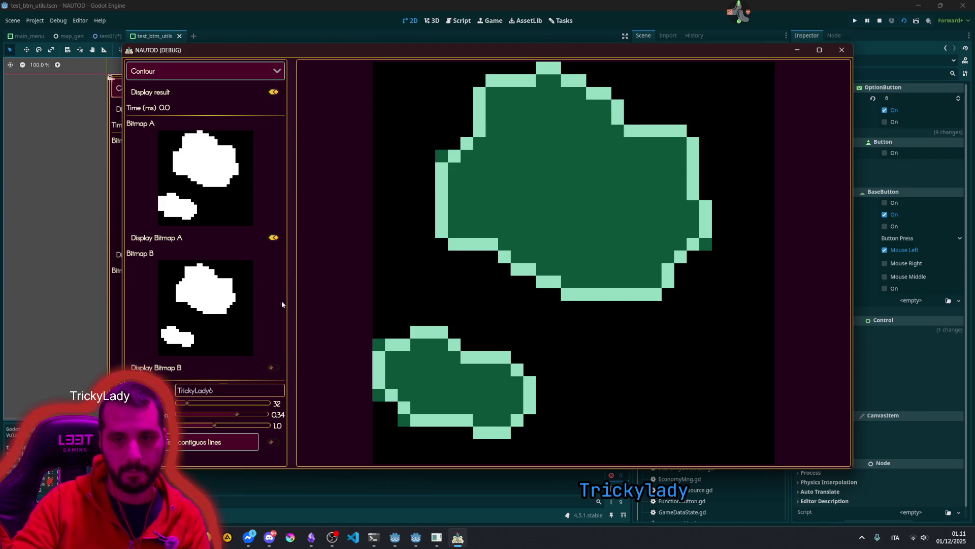
click(272, 367)
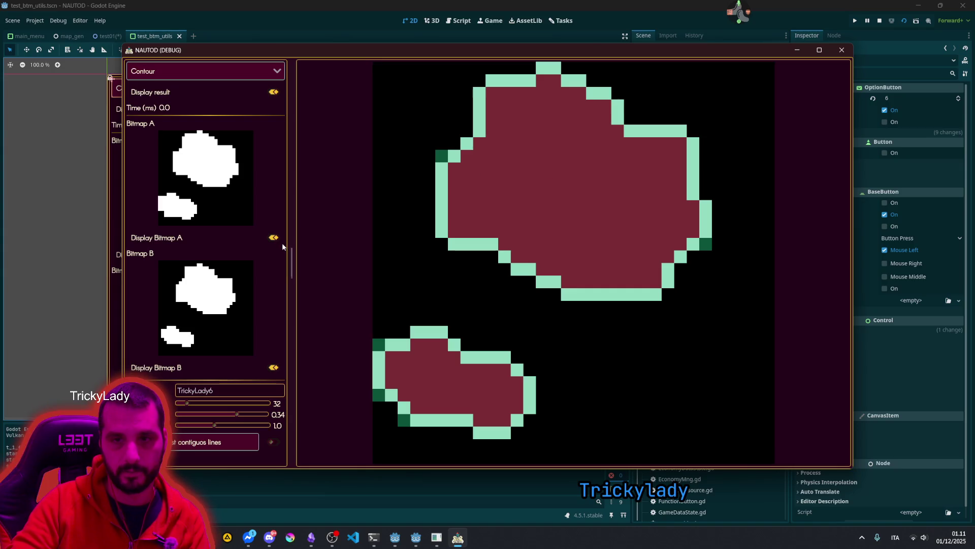
click(273, 237)
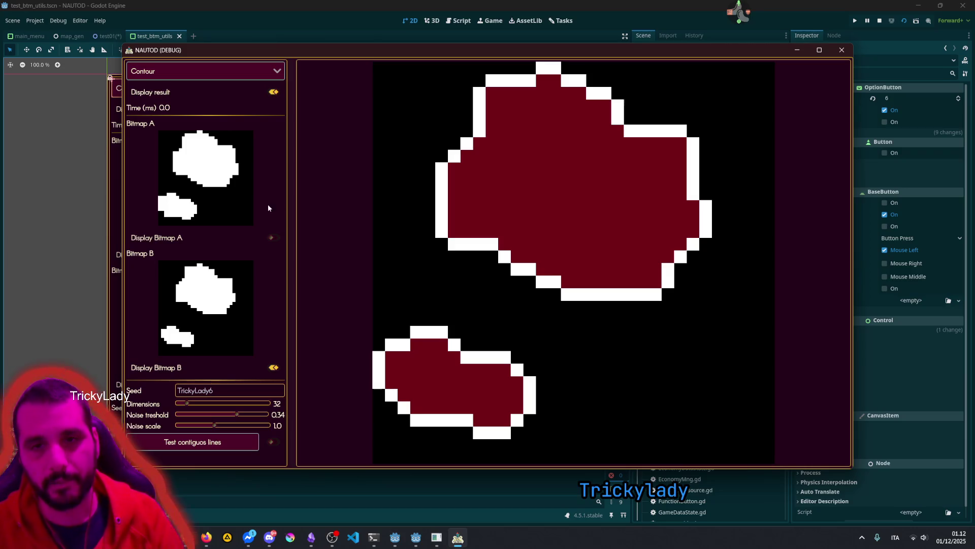
click(206, 70)
click(192, 157)
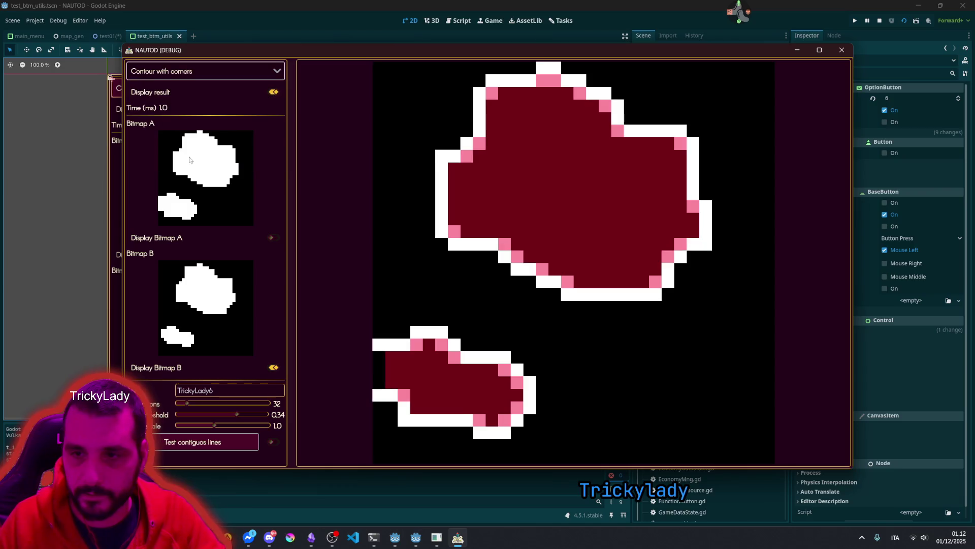
Step: Hide Bitmap B and the result image, enabling 'Test contiguos lines' to number each contour
click(272, 367)
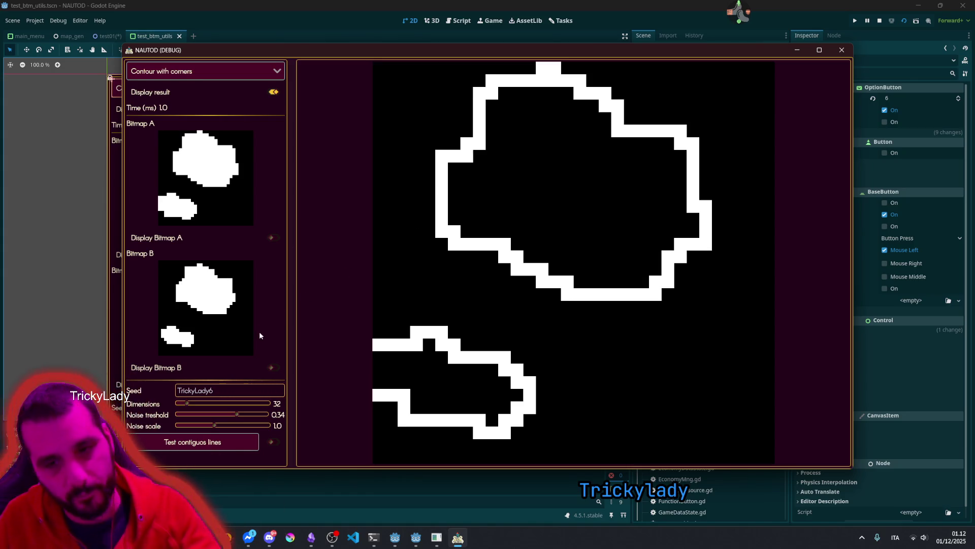
click(270, 440)
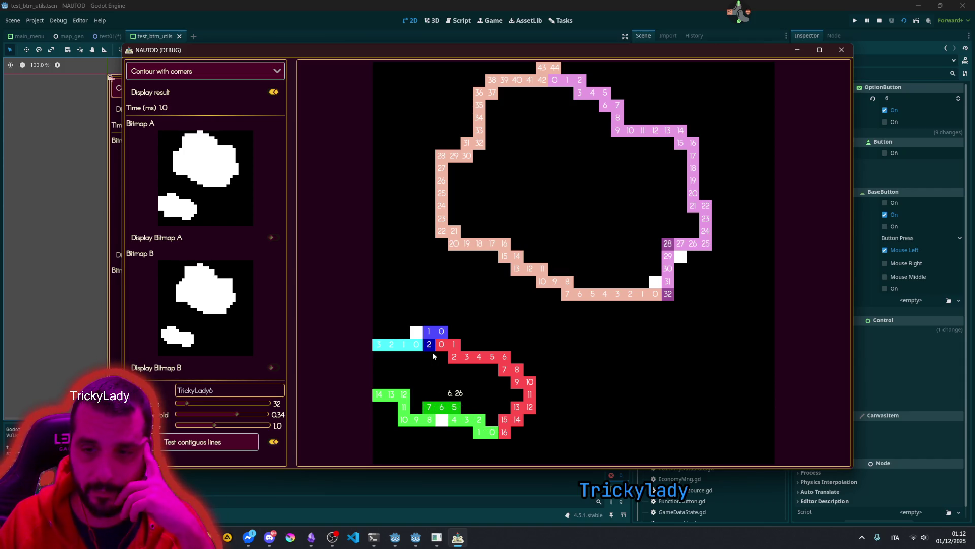
click(220, 442)
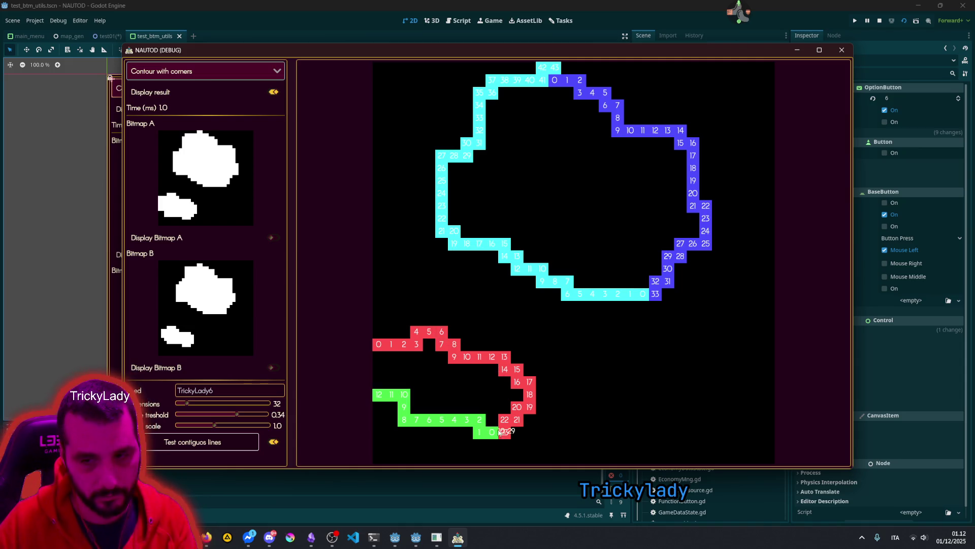
click(280, 96)
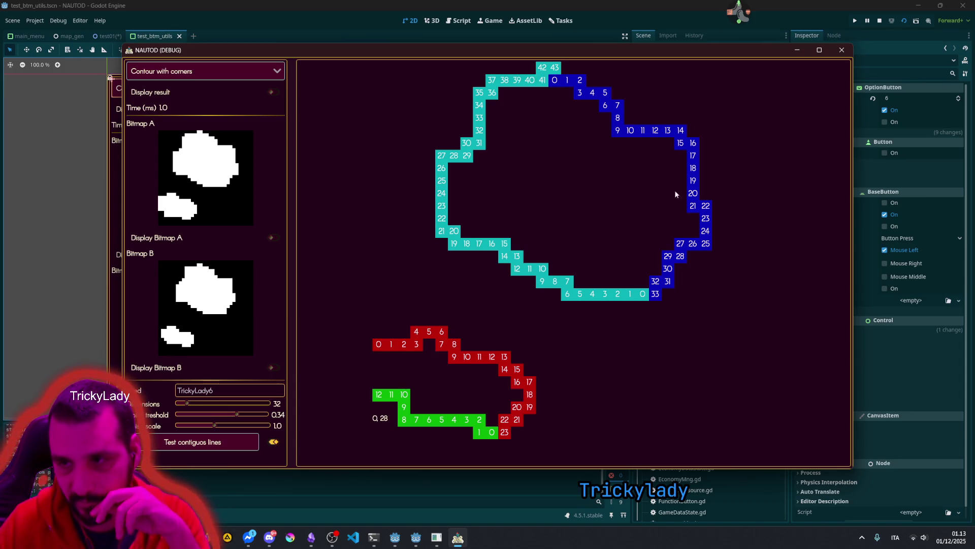
click(82, 316)
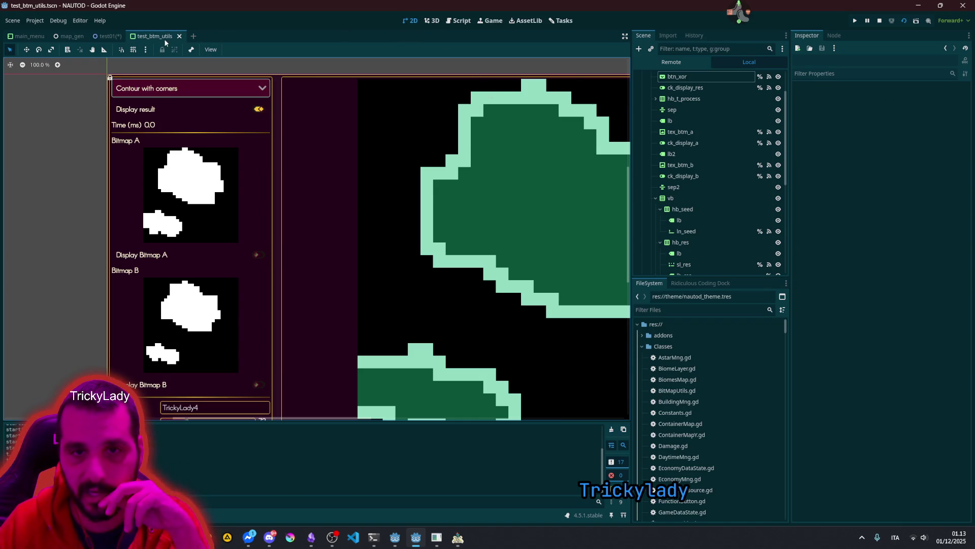
Step: Inspect neigh_count, the while loops and the line variable in get_contiguos_lines_from_contour
click(465, 21)
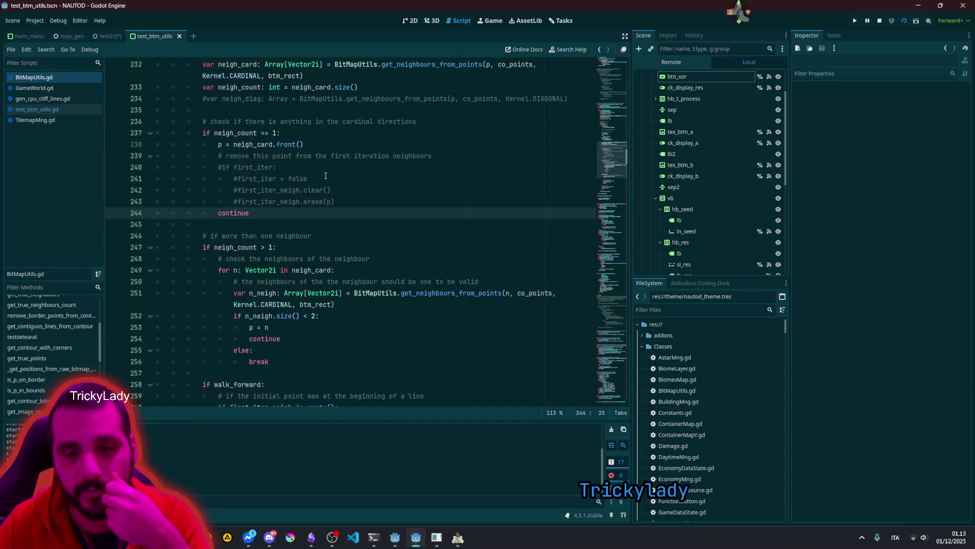
click(234, 133)
double_click(233, 134)
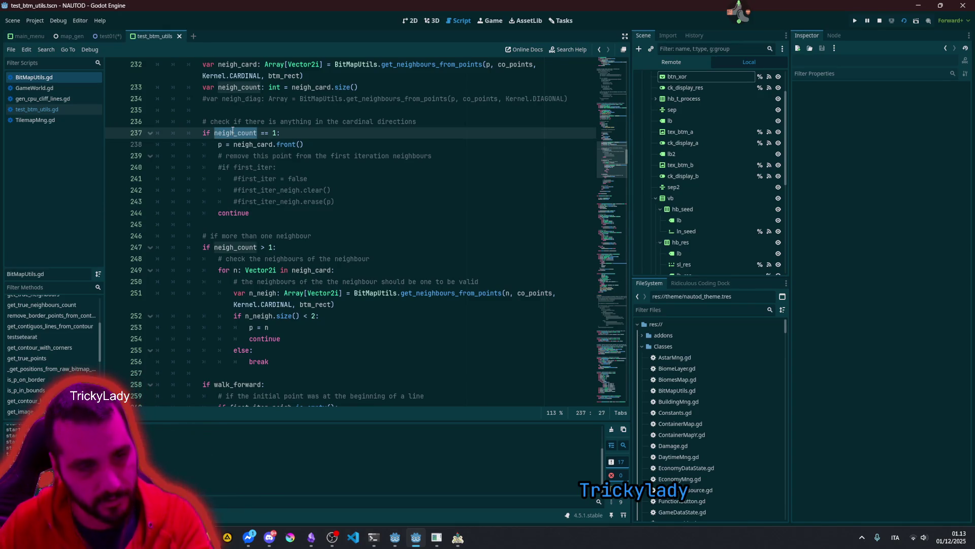
scroll(264, 202, up, 8)
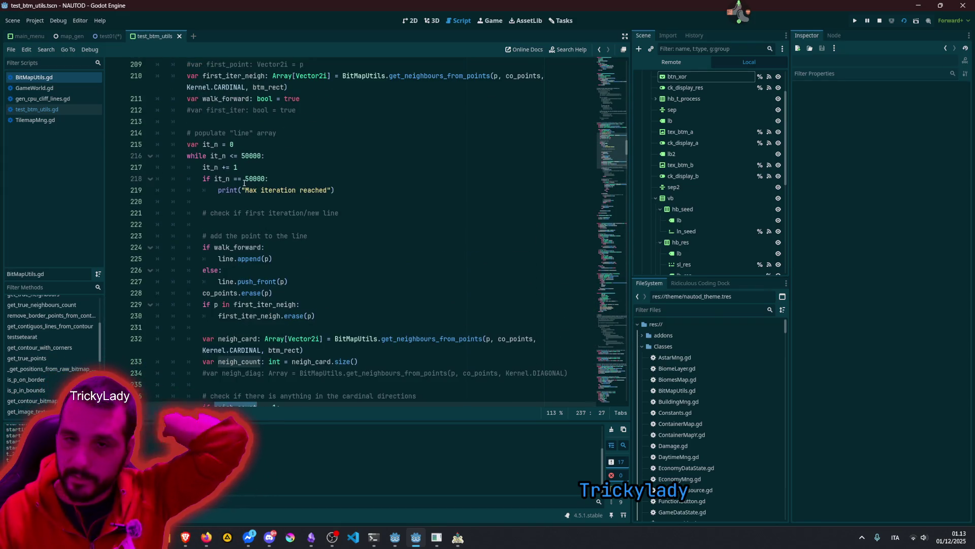
scroll(211, 139, up, 3)
double_click(181, 121)
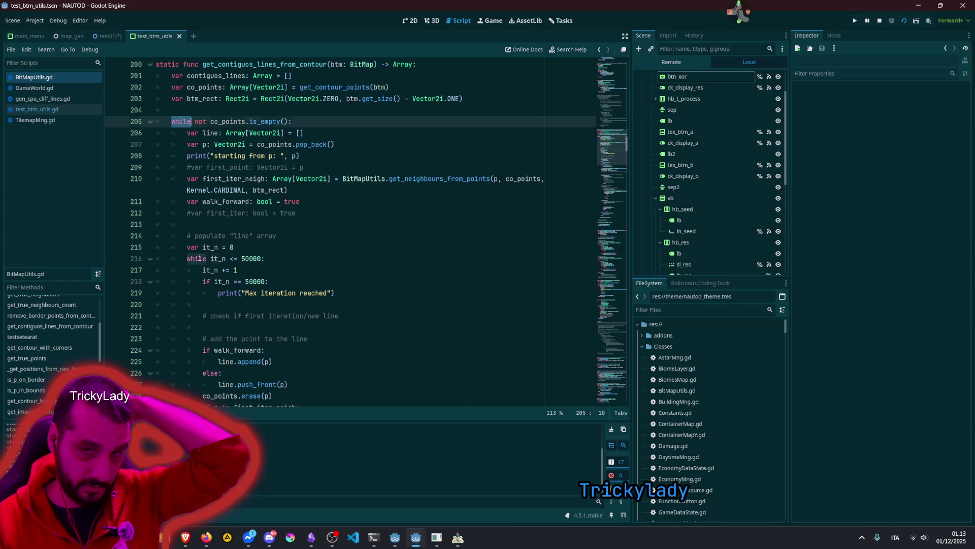
key(F3)
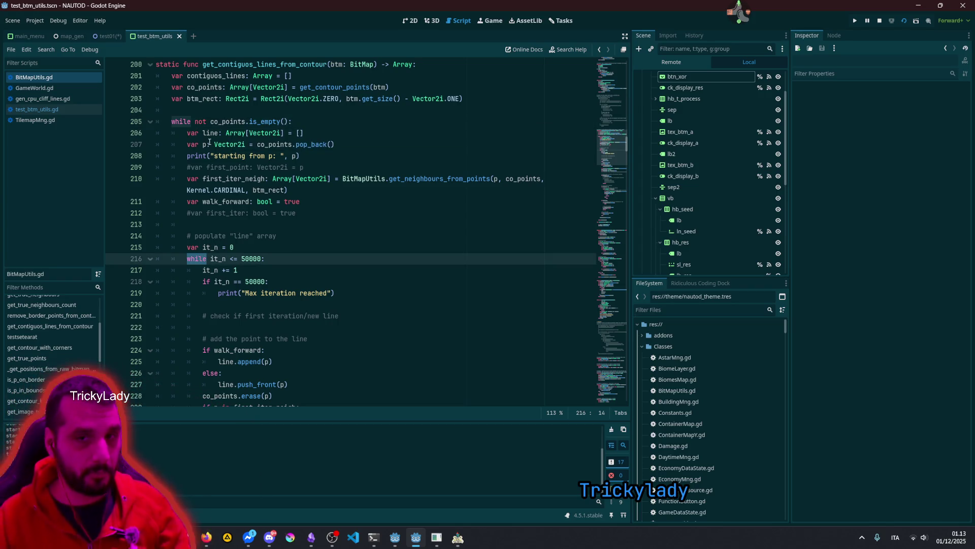
double_click(208, 134)
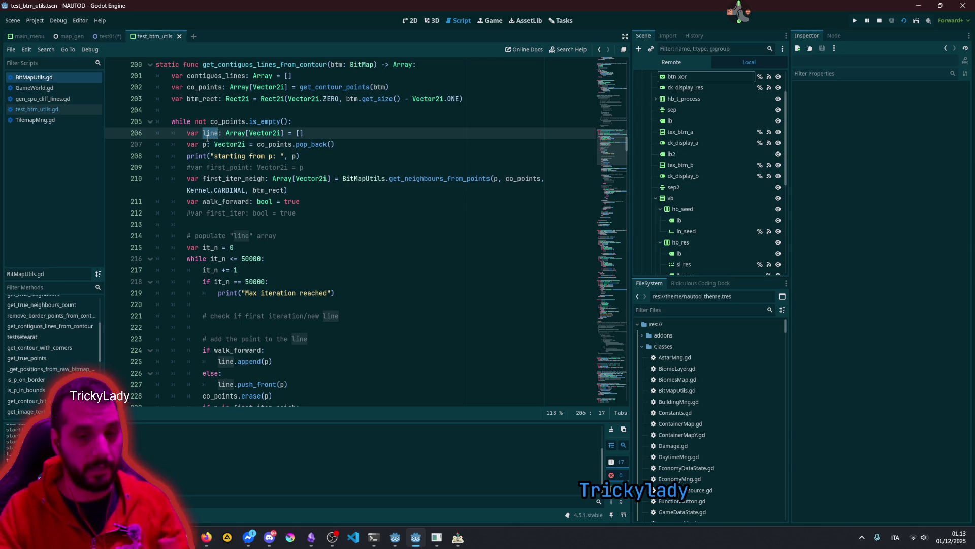
click(465, 537)
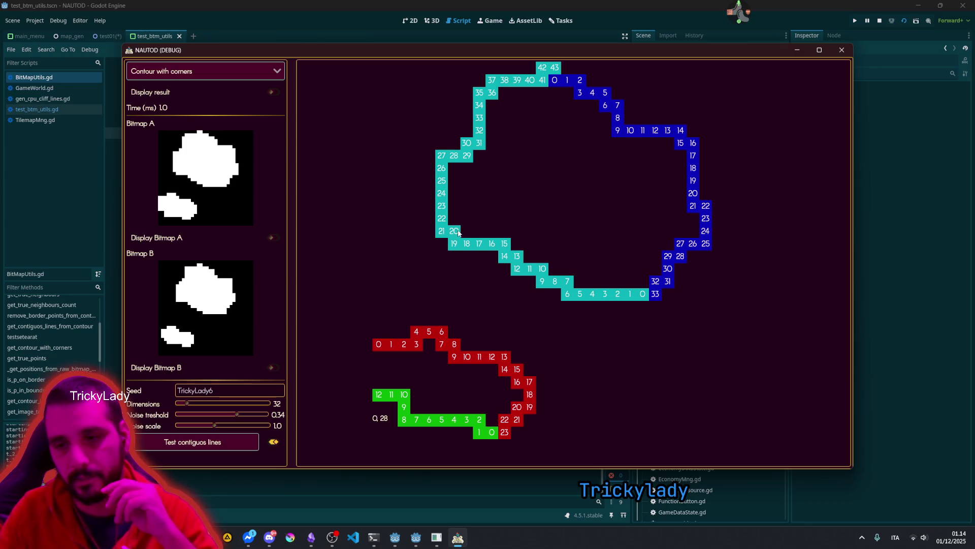
Step: Rerun 'Test contiguos lines' twice so the large contour becomes blue line 0–75
click(198, 134)
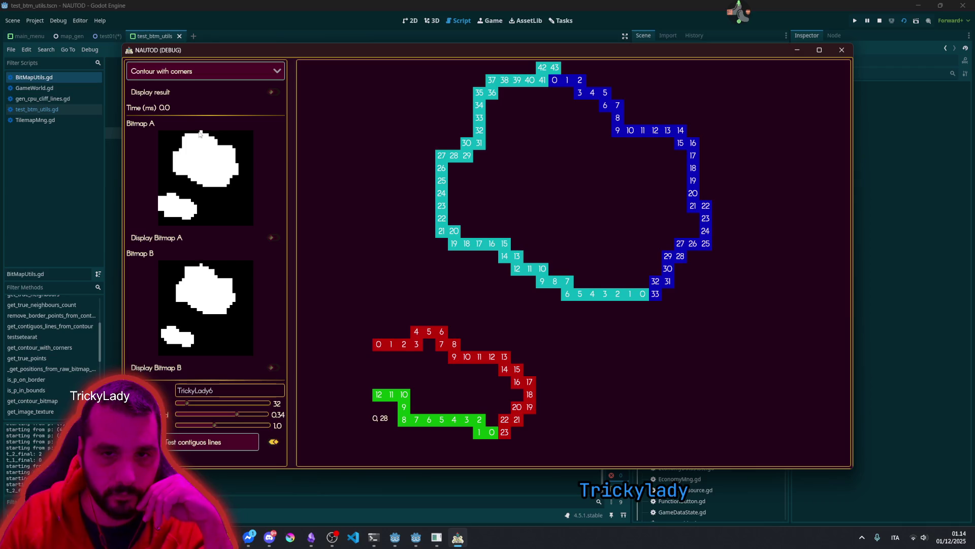
click(216, 442)
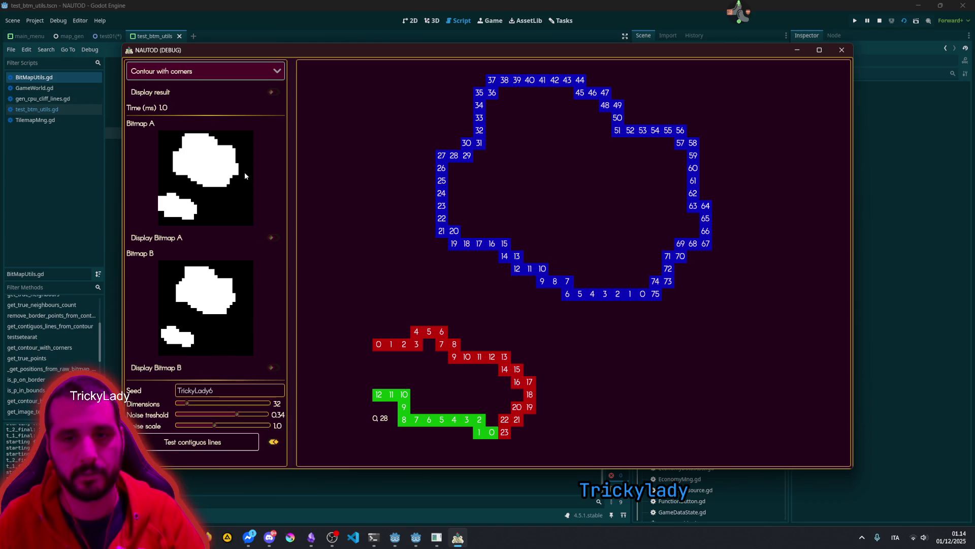
click(273, 441)
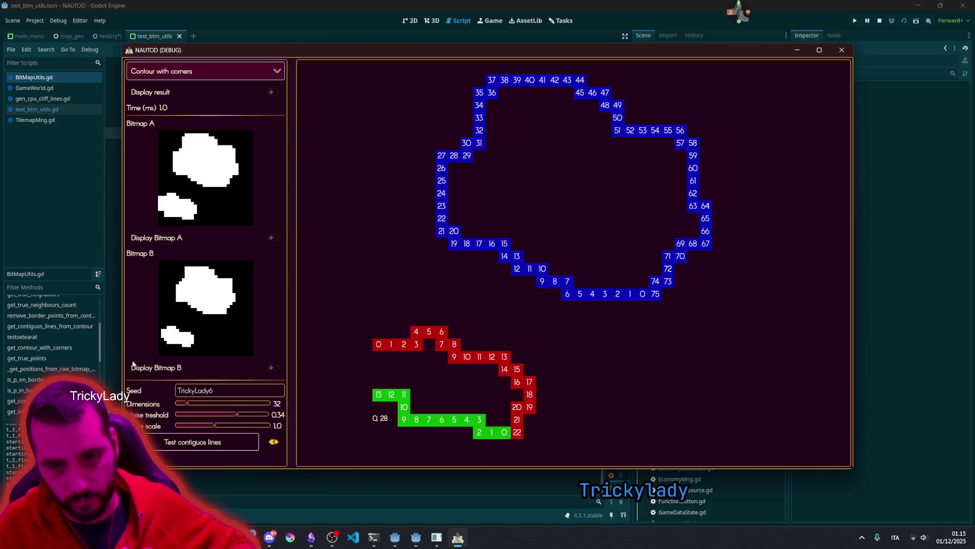
key(alt+Tab)
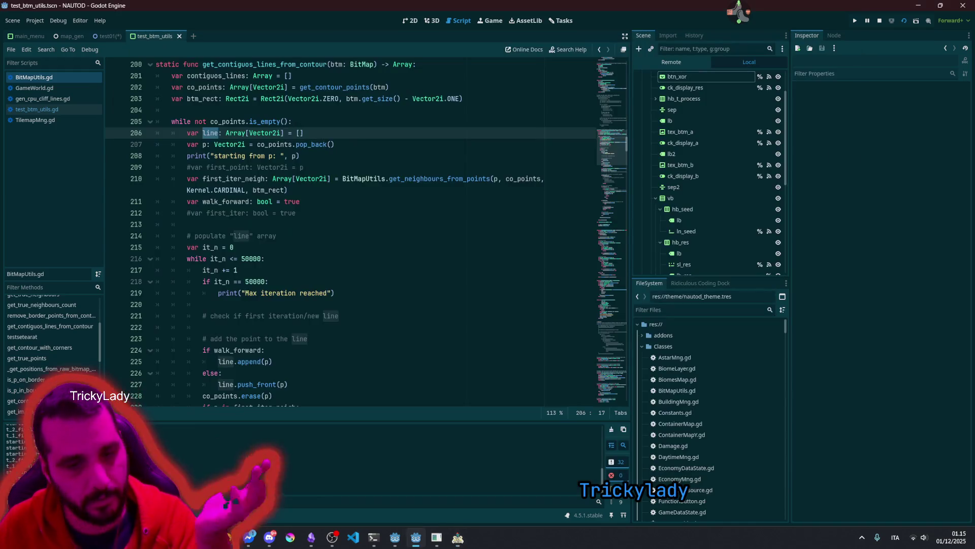
click(249, 281)
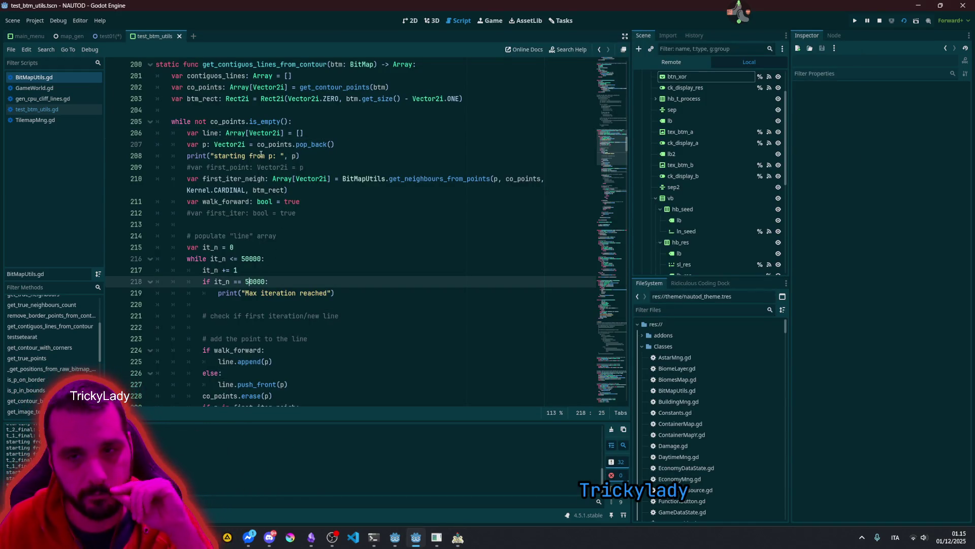
click(235, 156)
click(217, 121)
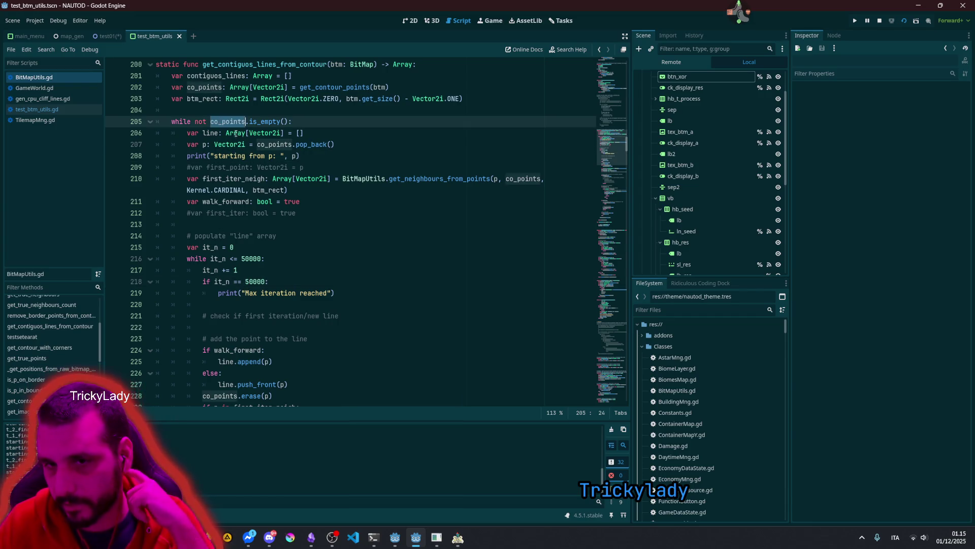
scroll(217, 121, up, 1)
double_click(196, 121)
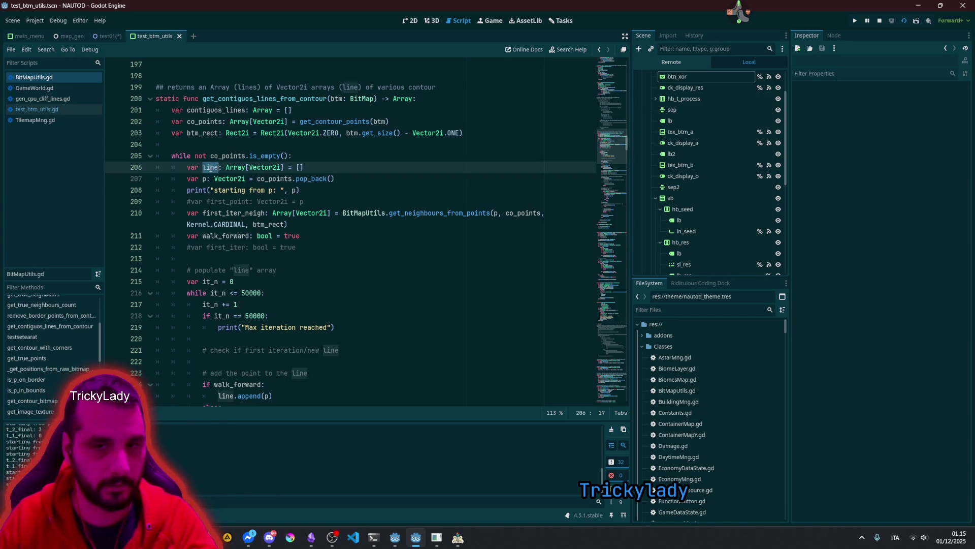
double_click(210, 168)
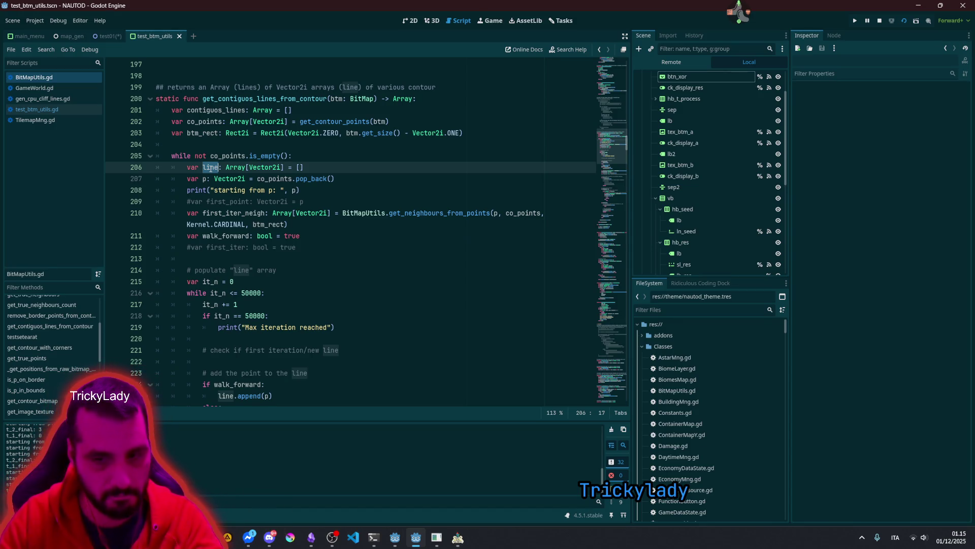
drag(203, 178, 211, 178)
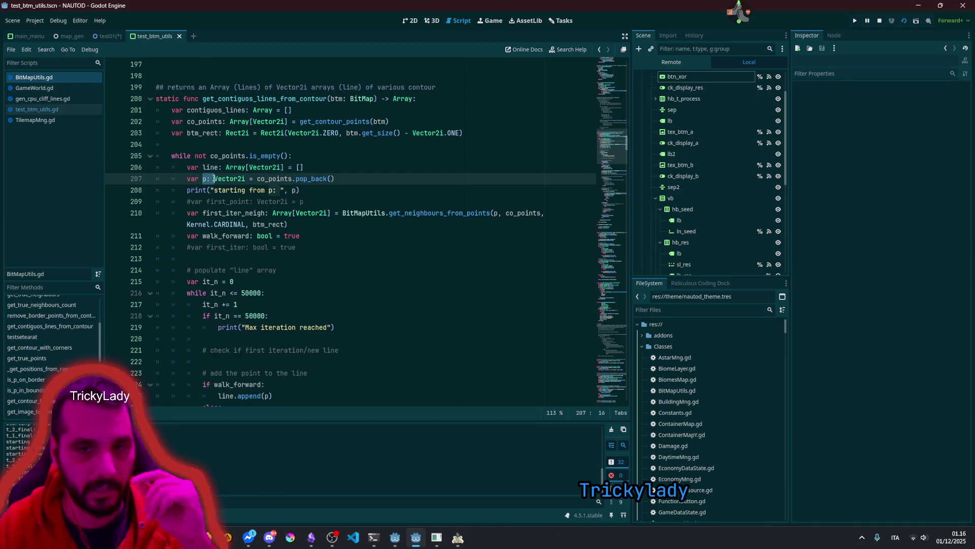
double_click(310, 178)
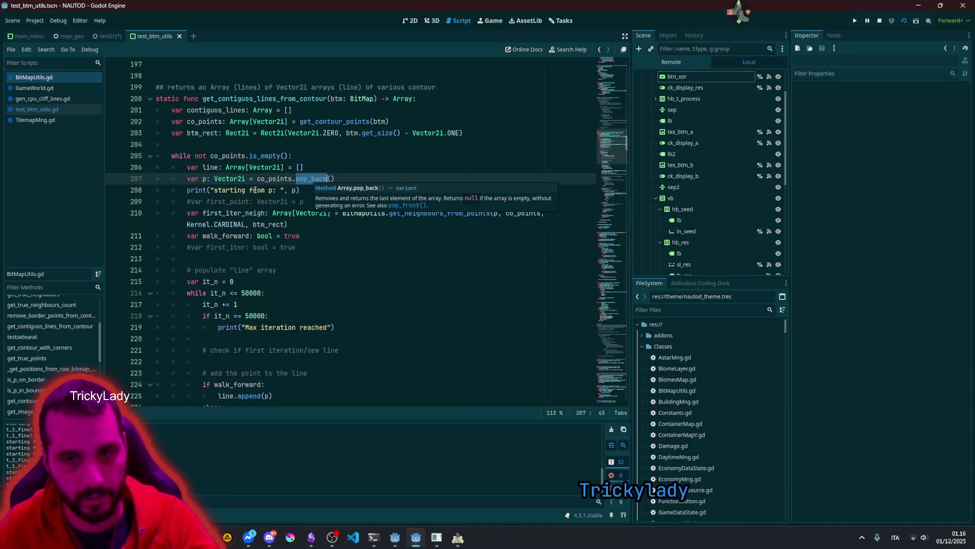
click(284, 167)
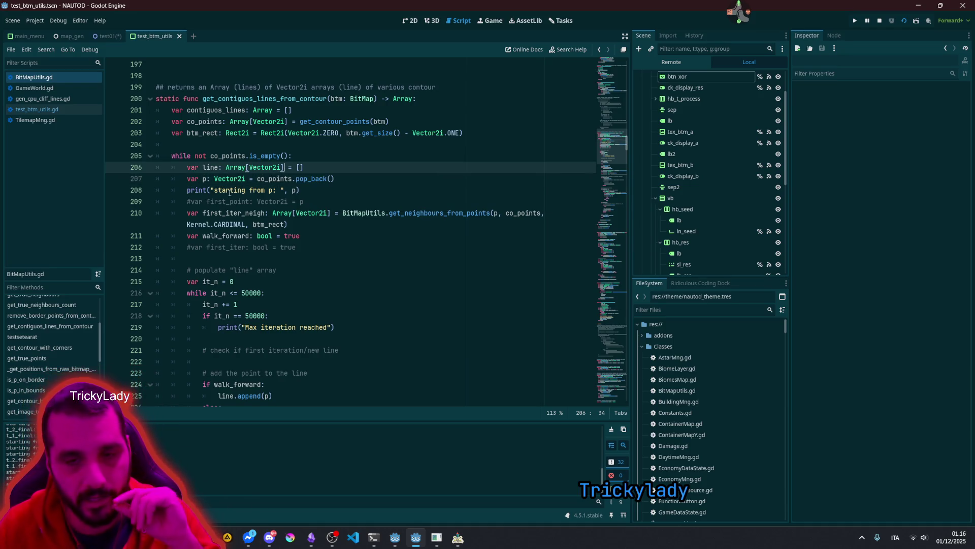
double_click(213, 210)
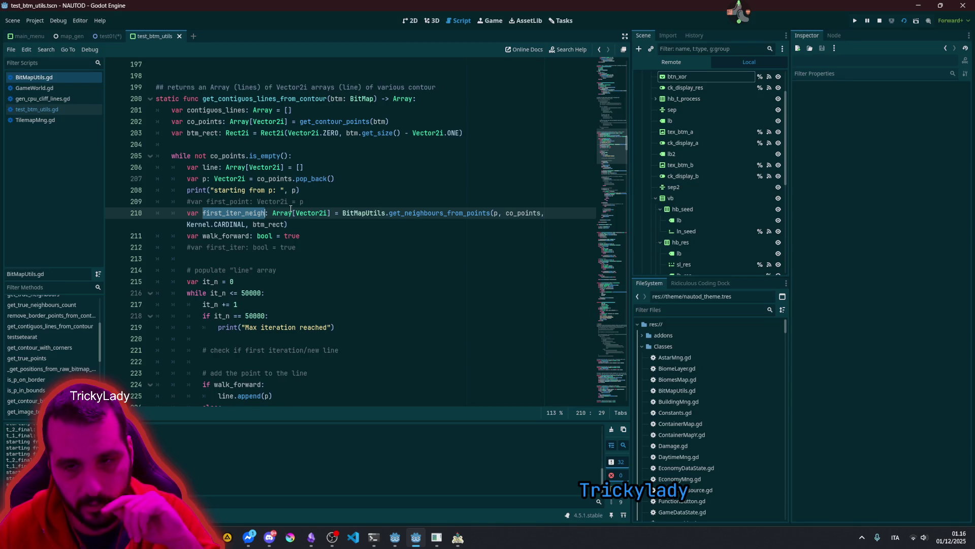
double_click(208, 237)
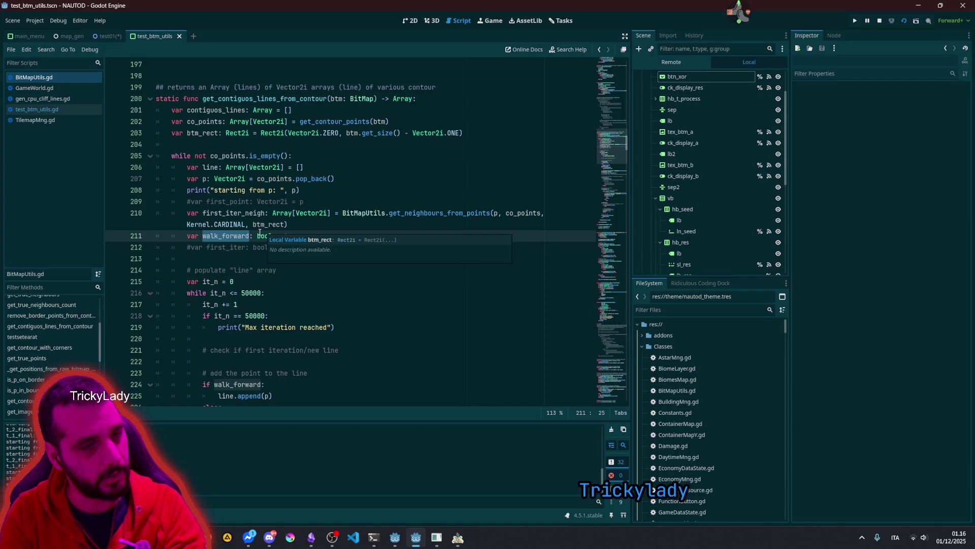
scroll(280, 224, down, 3)
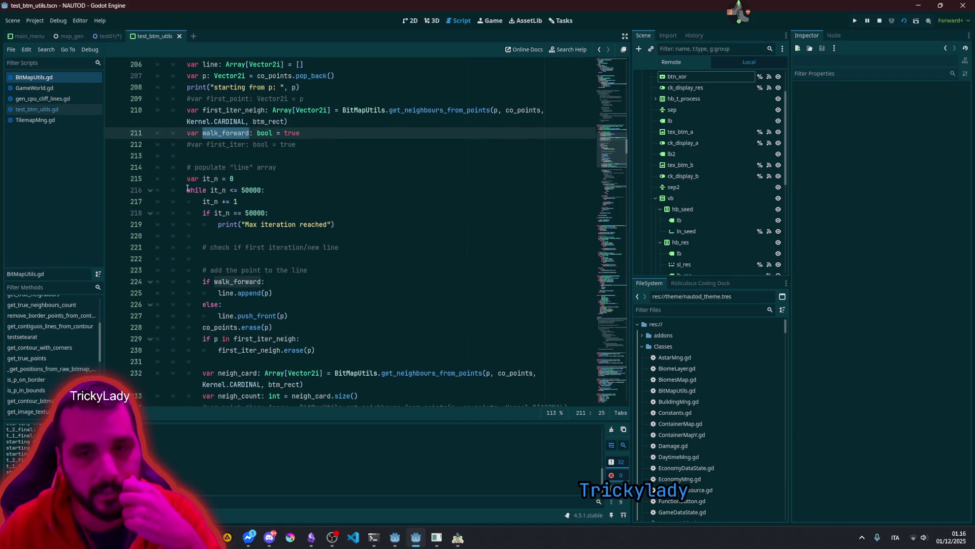
scroll(226, 222, down, 3)
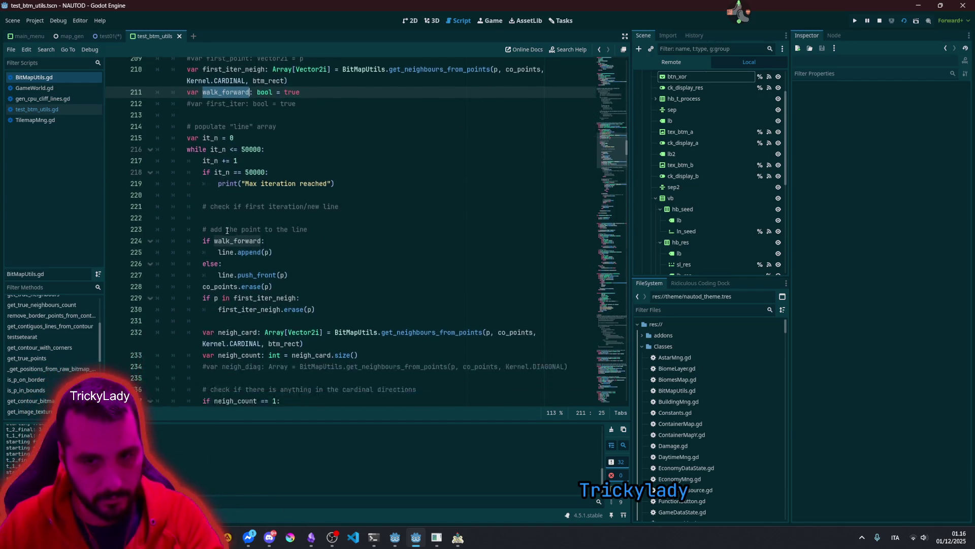
double_click(249, 179)
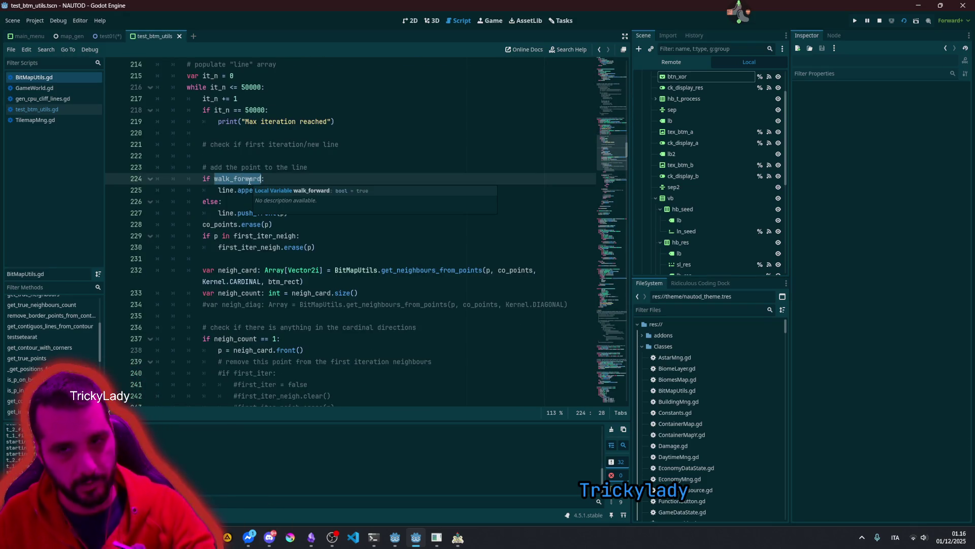
double_click(226, 190)
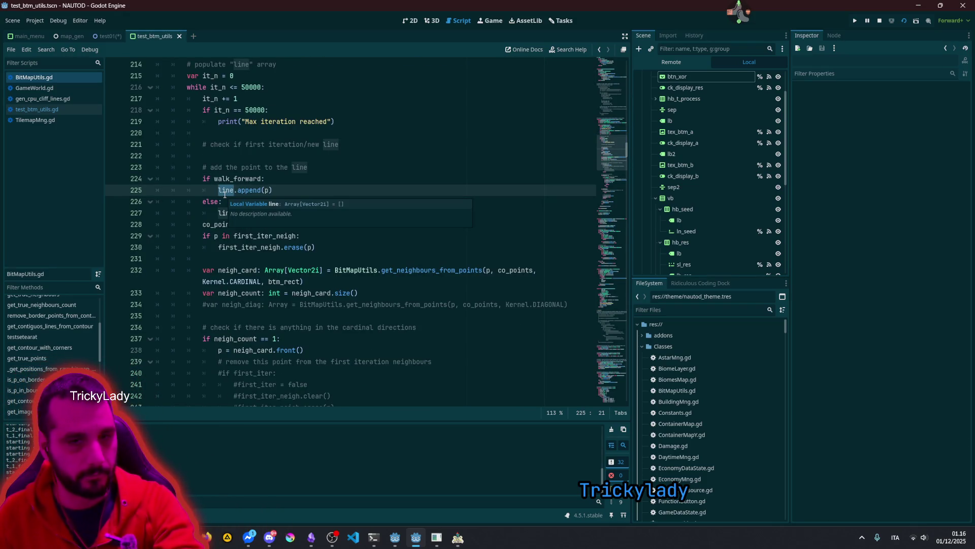
double_click(219, 224)
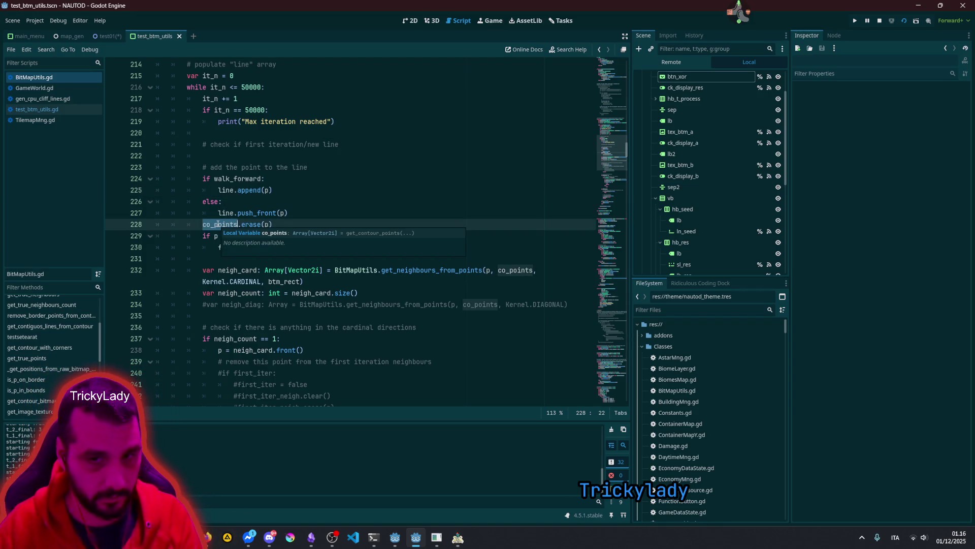
drag(273, 224, 195, 235)
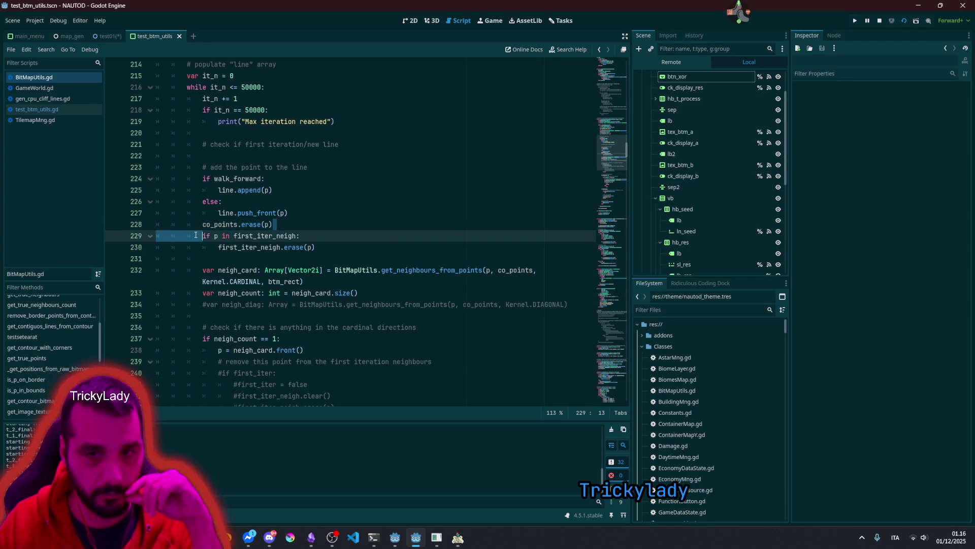
click(229, 214)
double_click(238, 179)
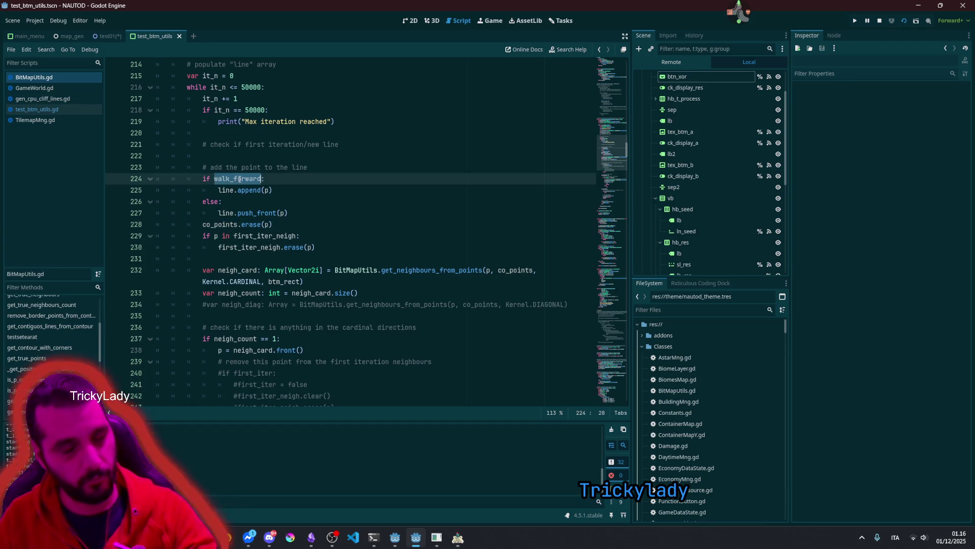
double_click(242, 190)
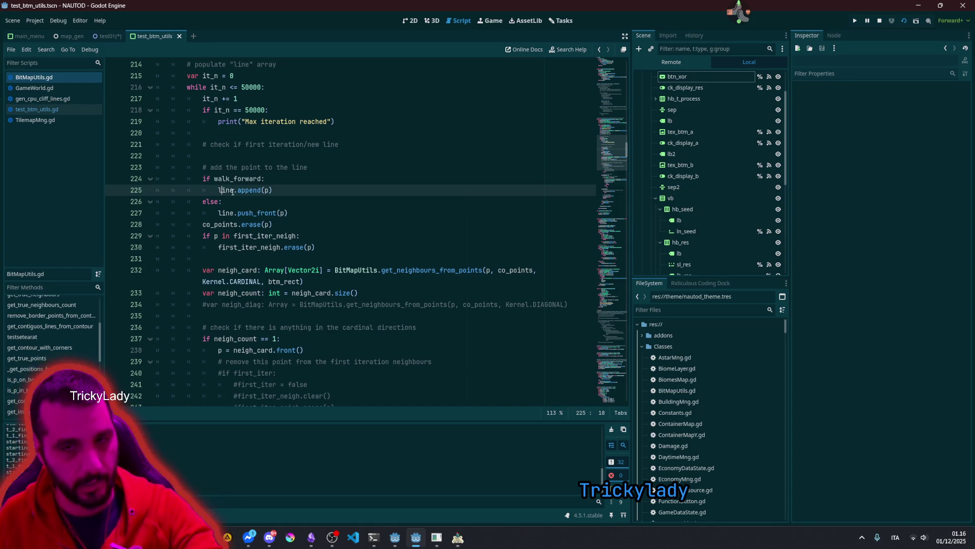
double_click(229, 213)
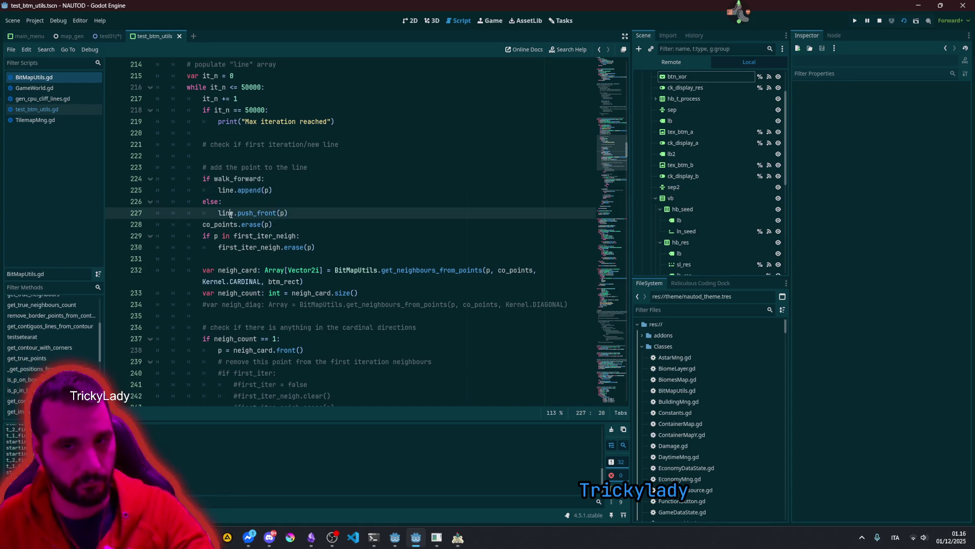
double_click(250, 214)
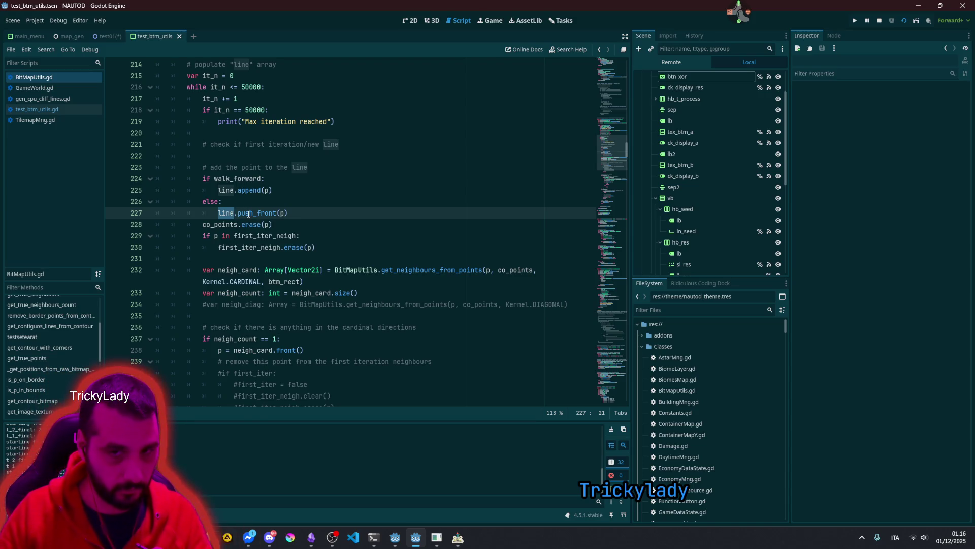
mouse_move(250, 214)
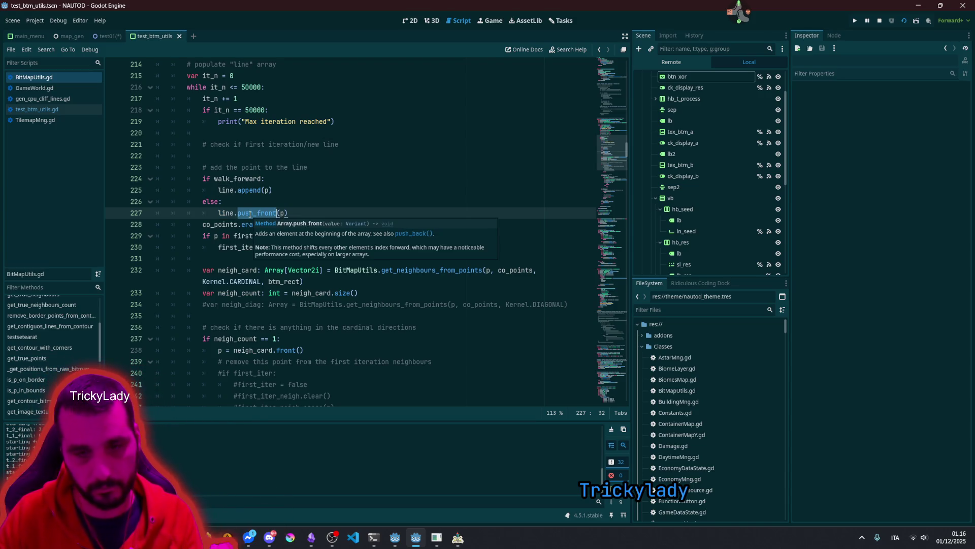
click(270, 190)
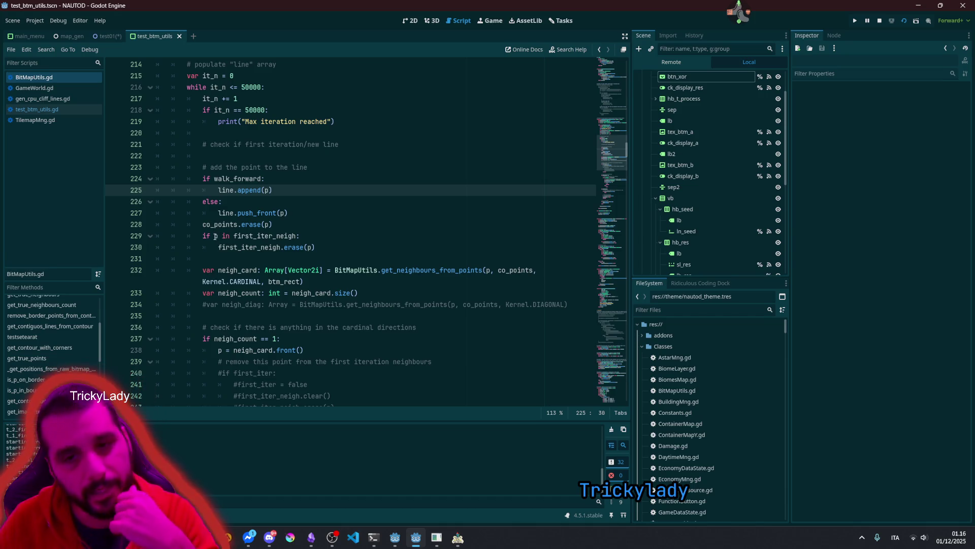
double_click(217, 235)
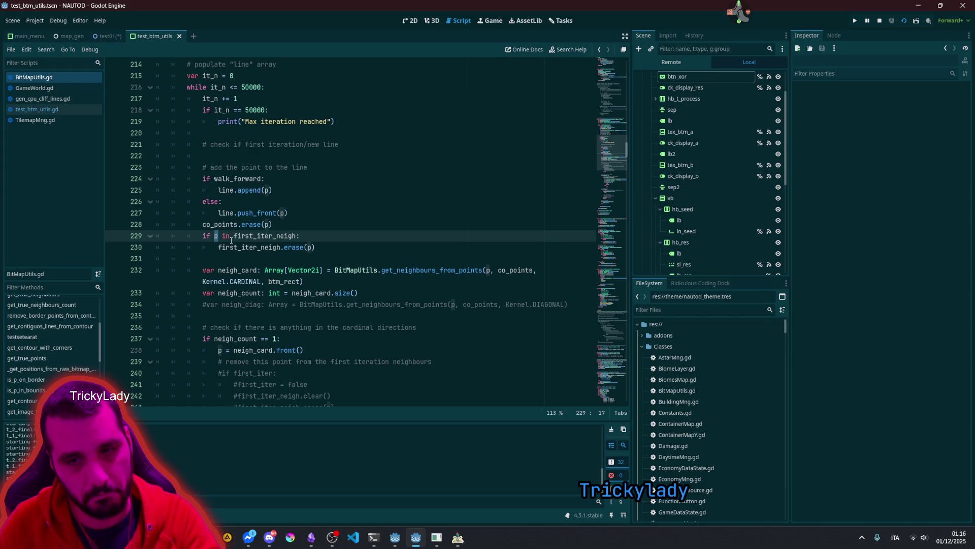
double_click(249, 236)
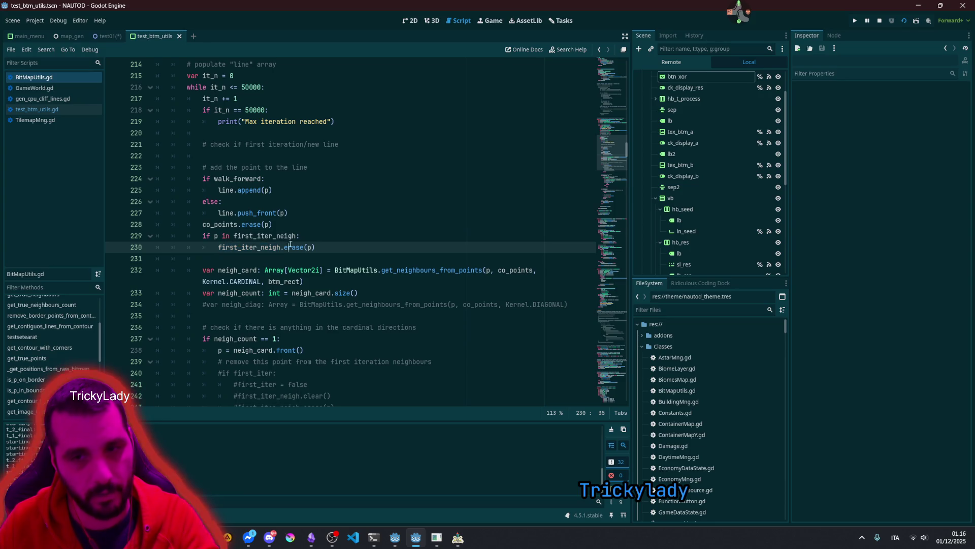
click(245, 236)
drag(216, 236, 286, 246)
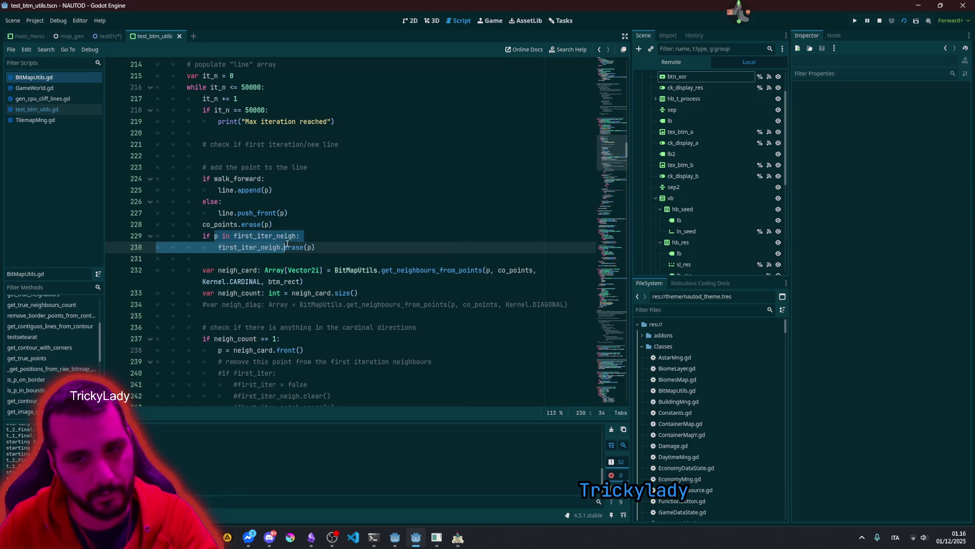
click(241, 236)
scroll(234, 213, up, 5)
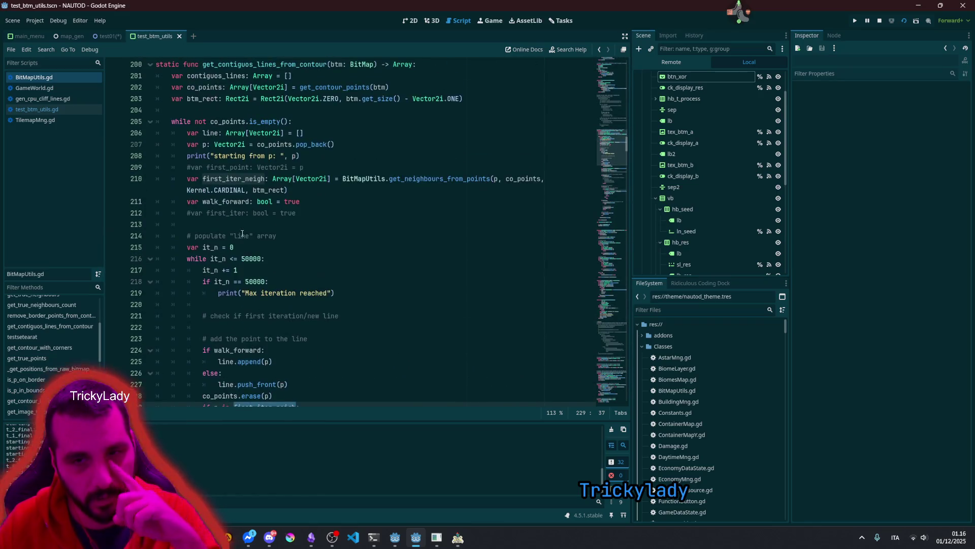
Step: Inspect first_iter_neigh, neigh_card and the CARDINAL kernel constant, accepting the stream title request
double_click(232, 179)
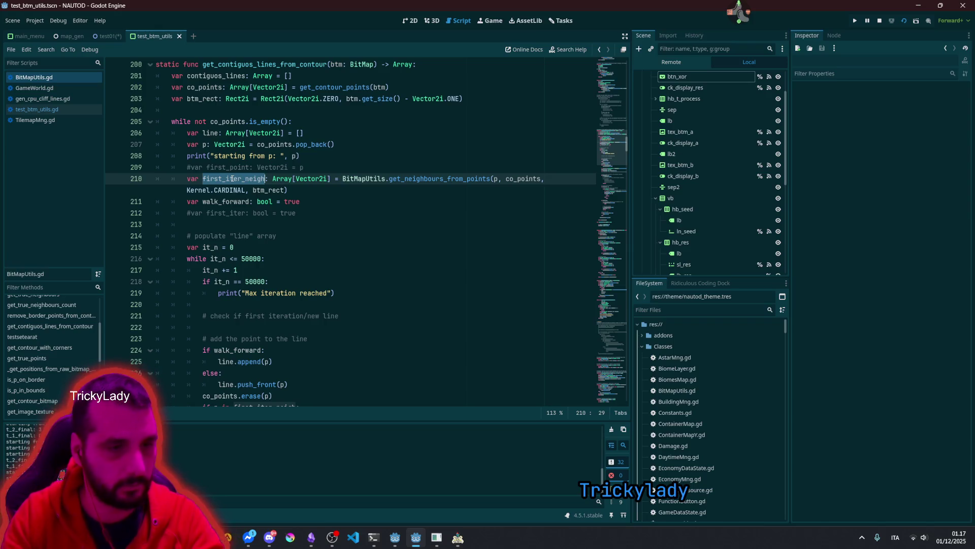
scroll(232, 179, down, 5)
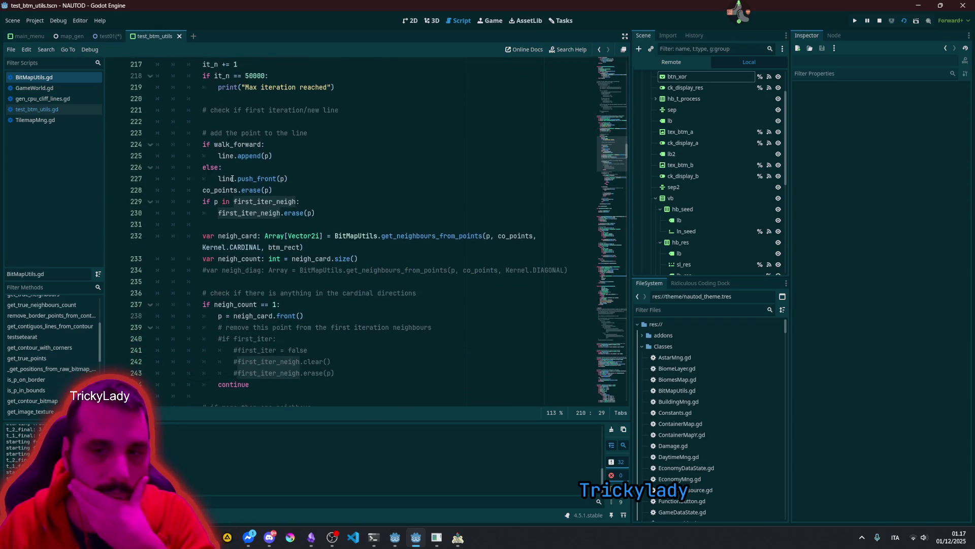
scroll(241, 180, down, 1)
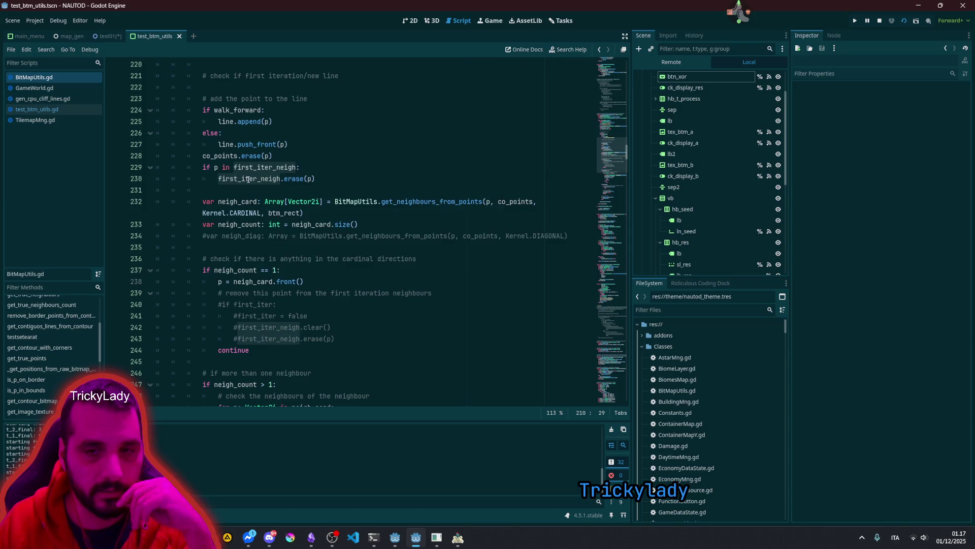
click(249, 178)
mouse_move(249, 178)
double_click(239, 202)
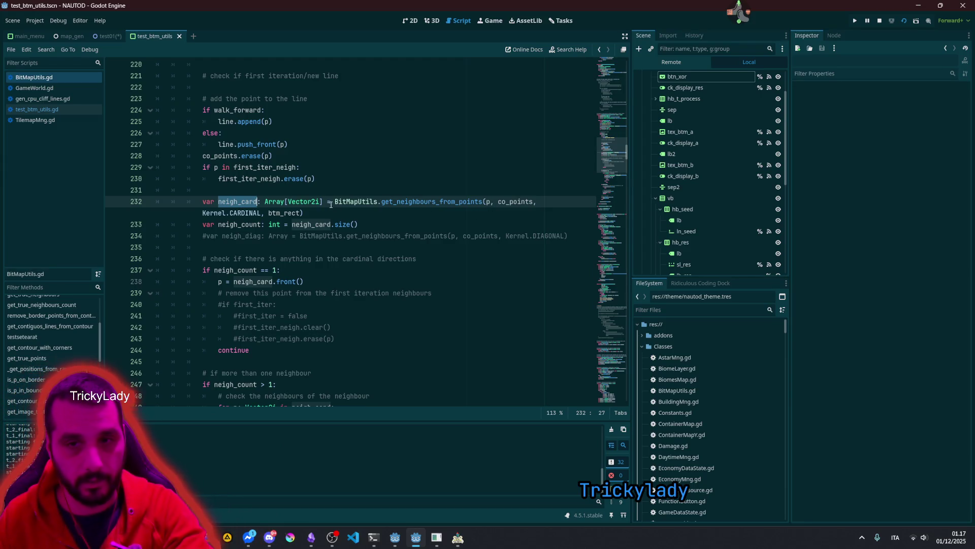
double_click(249, 212)
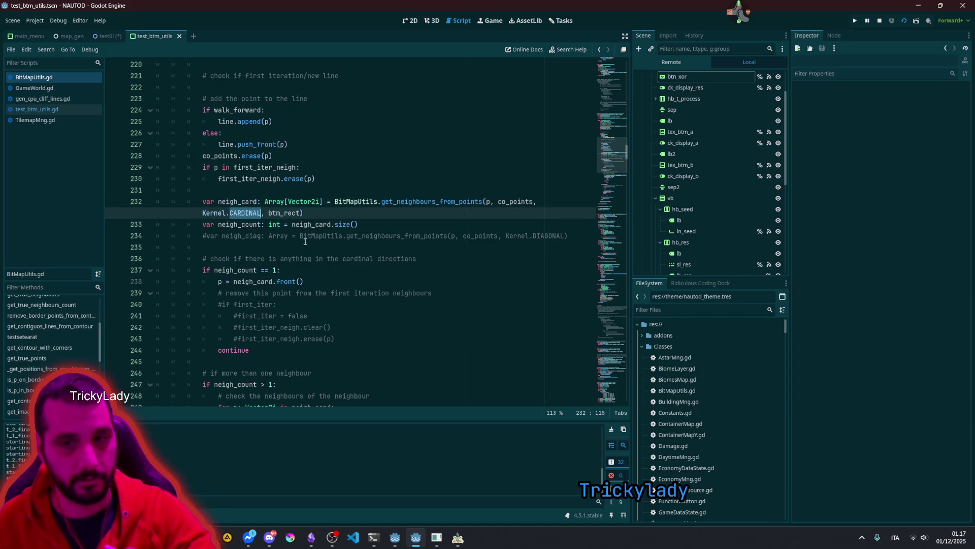
mouse_move(273, 233)
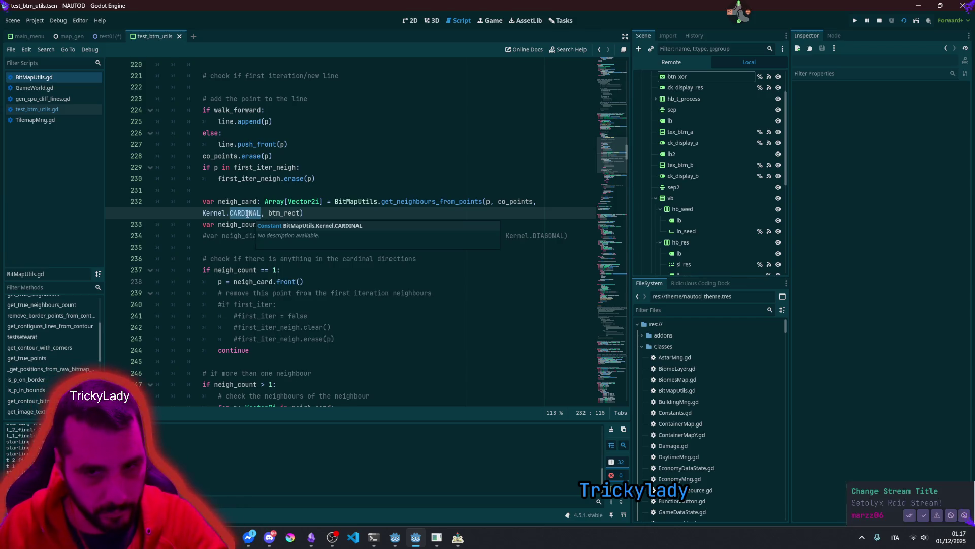
mouse_move(247, 214)
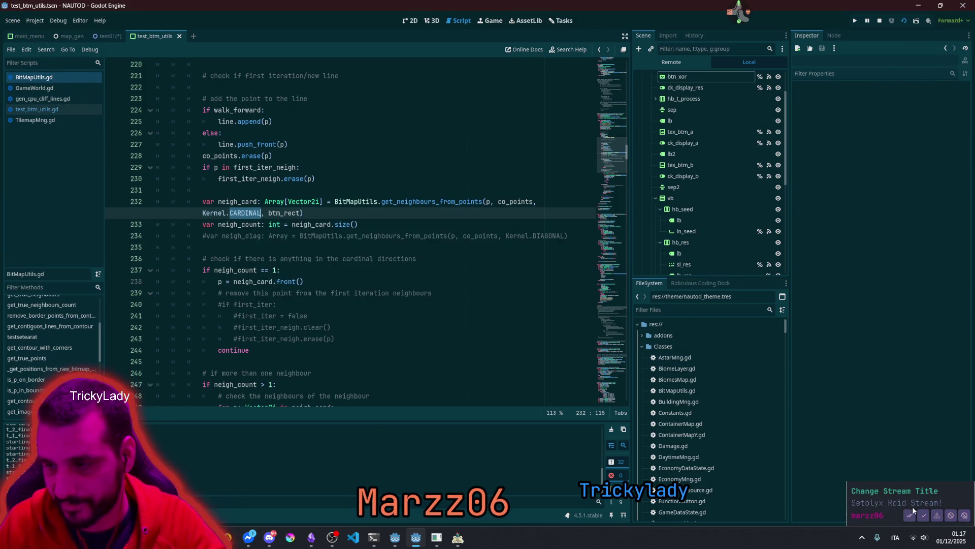
click(924, 516)
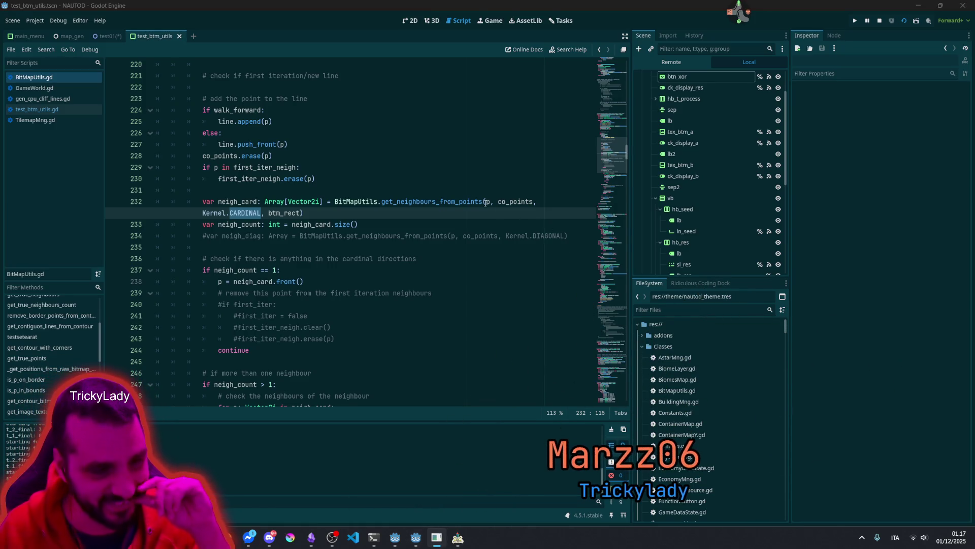
Step: Highlight the neigh_card and neigh_count usages around the line 237 check
double_click(247, 199)
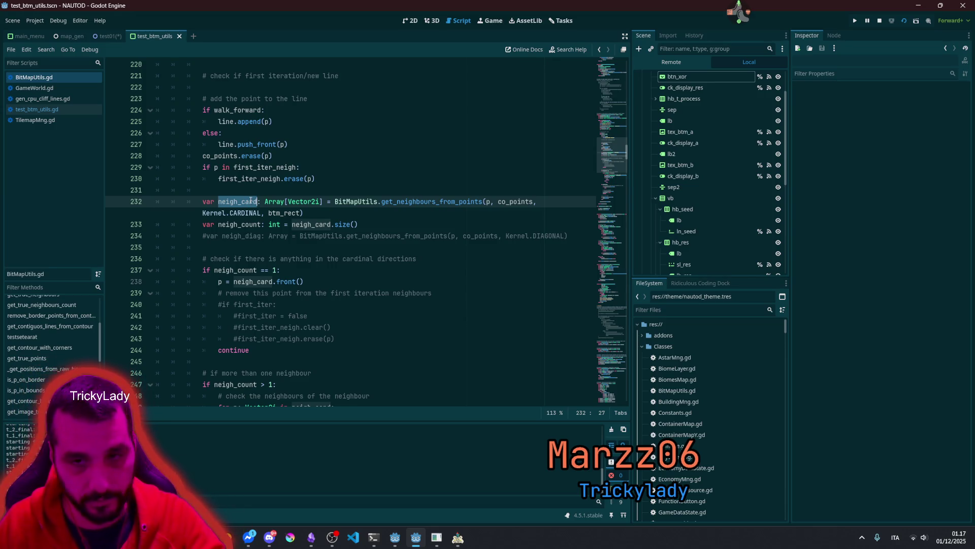
scroll(392, 151, down, 10)
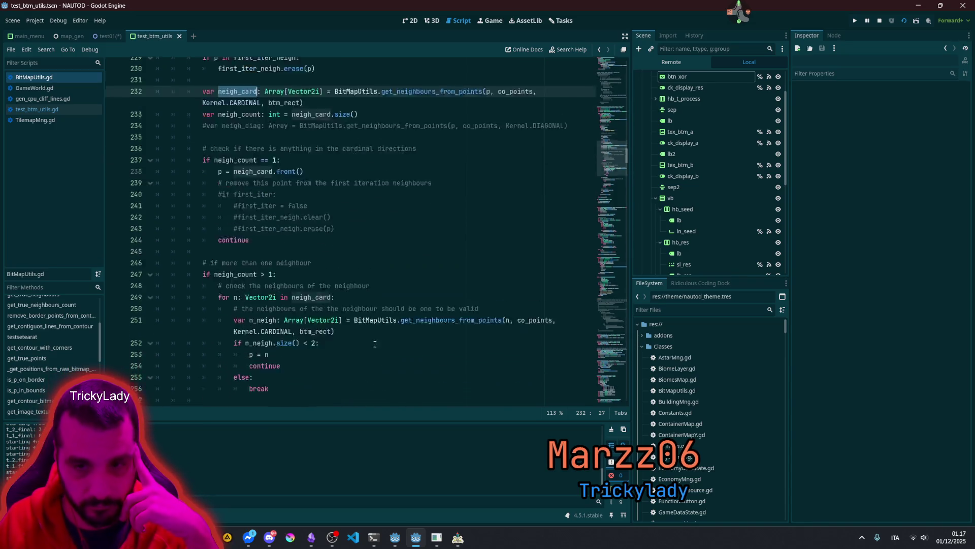
scroll(367, 87, up, 10)
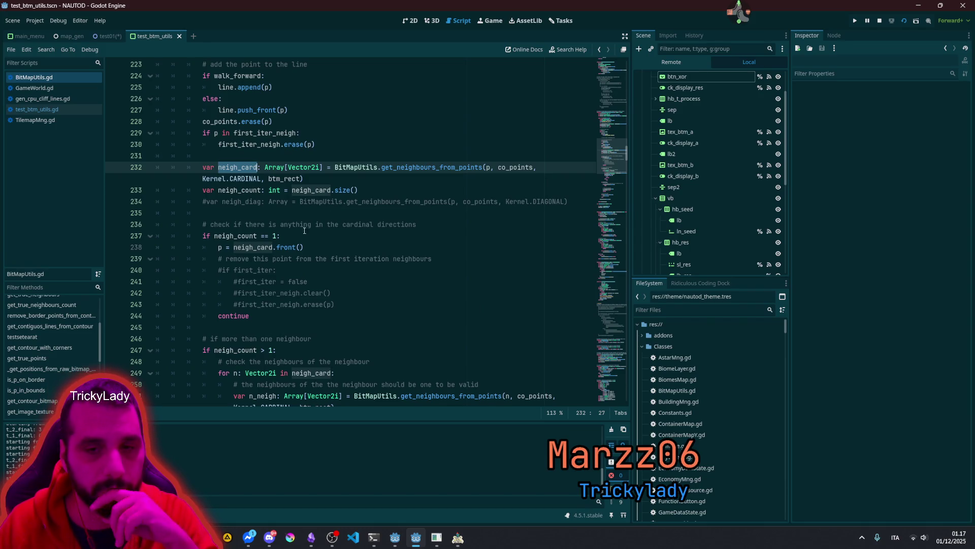
double_click(244, 236)
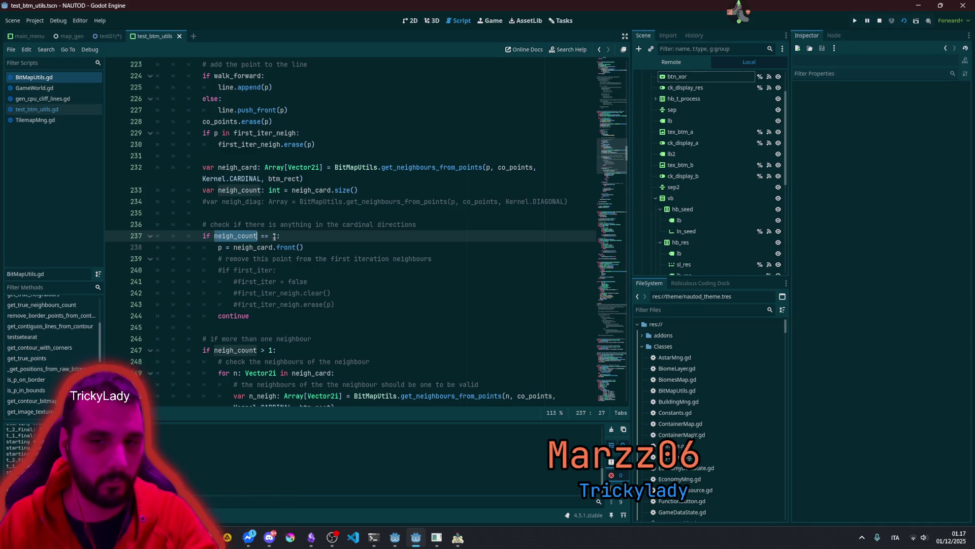
double_click(260, 245)
click(246, 268)
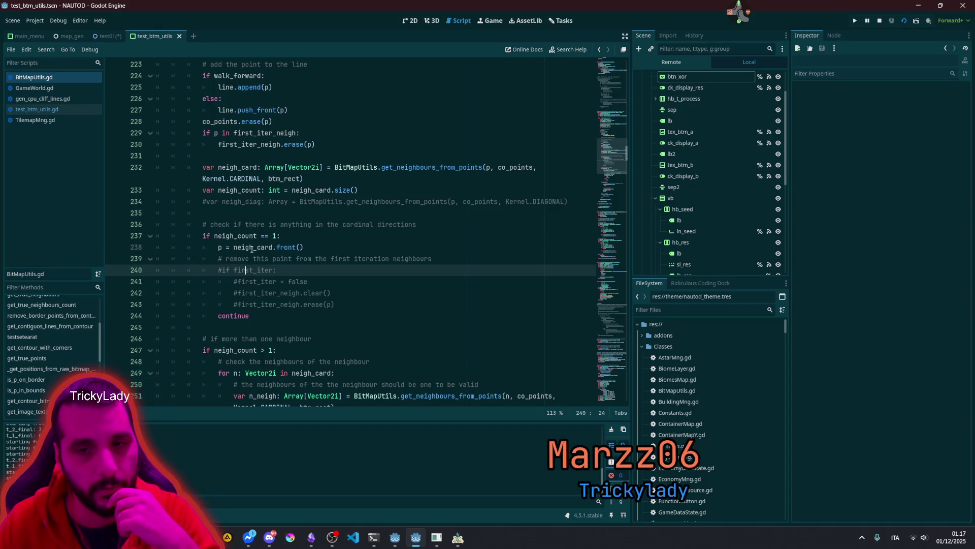
key(Up)
key(Up)
key(Up)
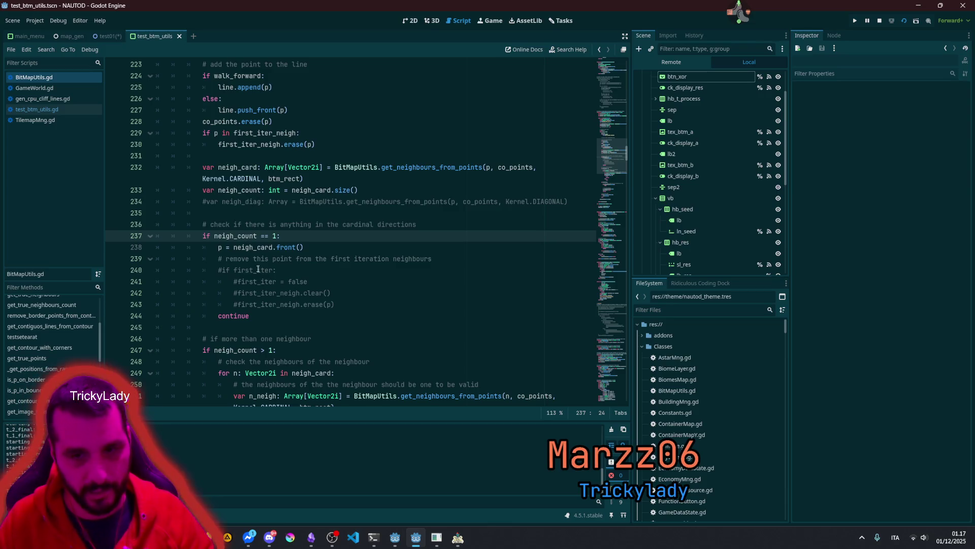
scroll(258, 266, down, 3)
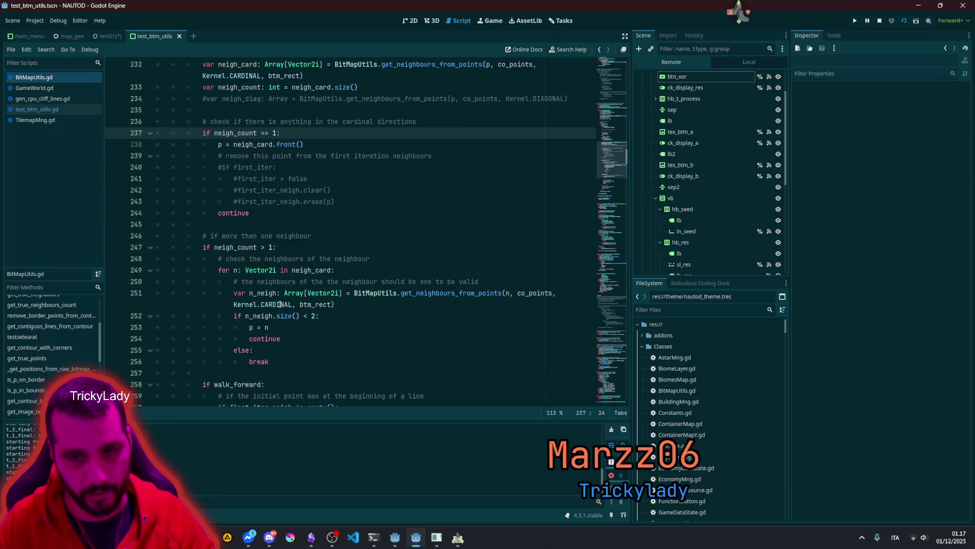
scroll(280, 304, up, 4)
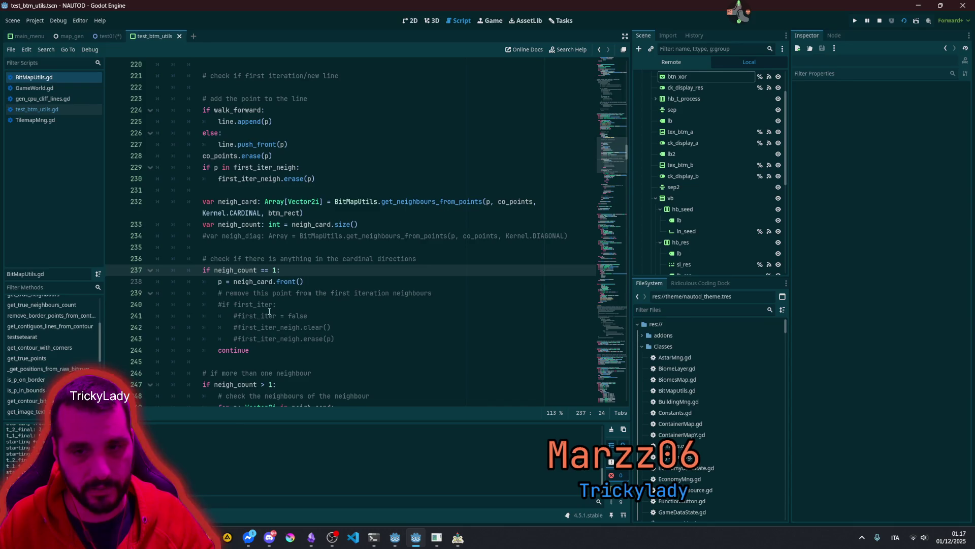
Step: Uncomment line 212 to declare var first_iter: bool = true
double_click(270, 304)
scroll(276, 292, up, 6)
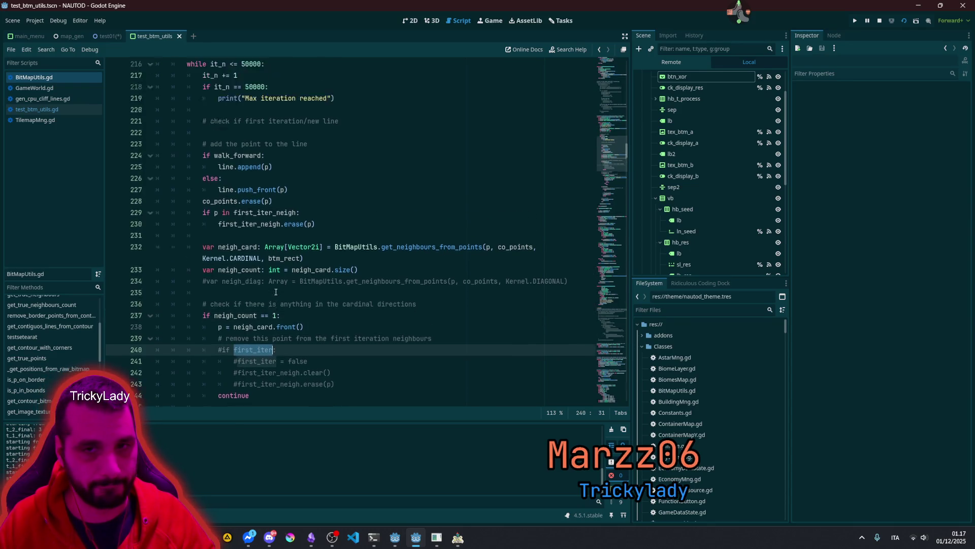
click(230, 182)
key(ctrl+k)
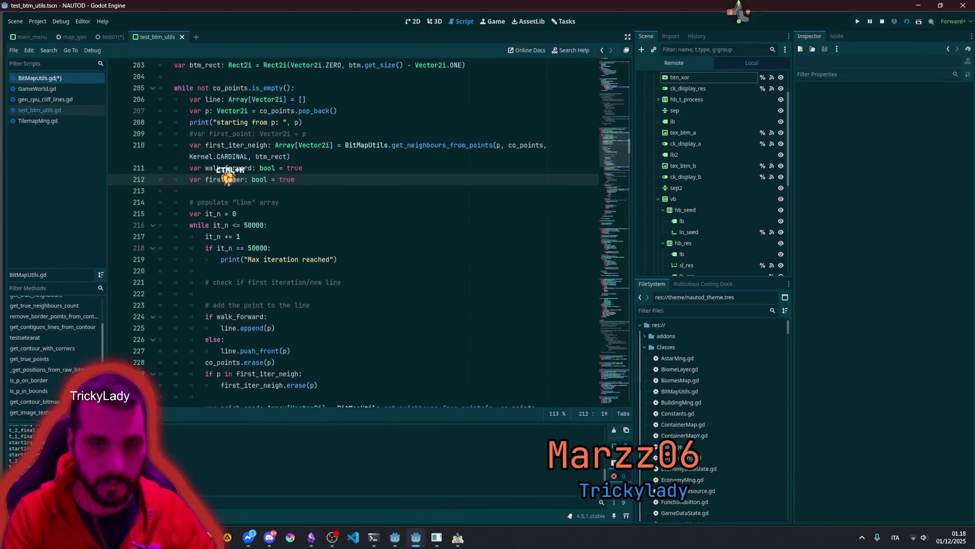
Step: Uncomment the if first_iter check and its first_iter = false line, then move the block above the cardinal check and dedent it
scroll(227, 192, down, 7)
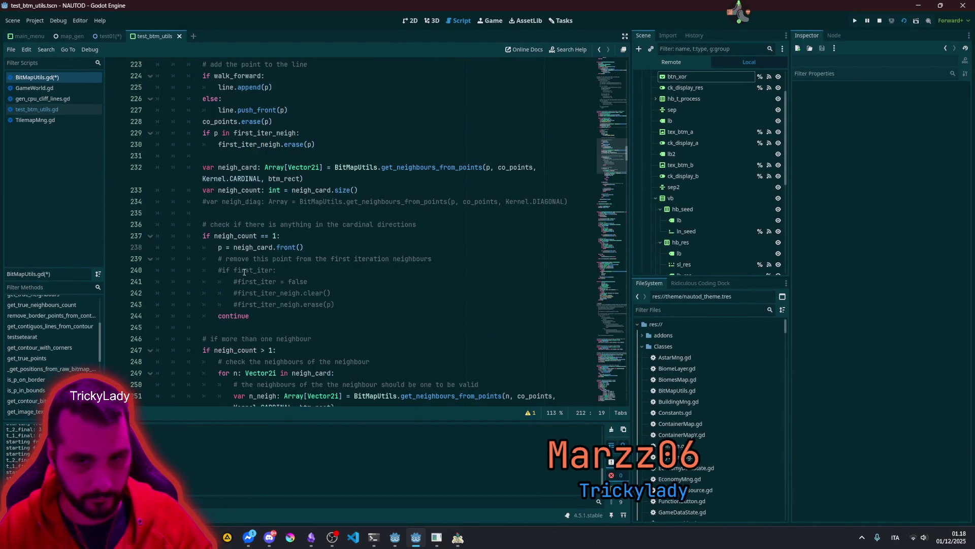
double_click(254, 270)
key(ctrl+k)
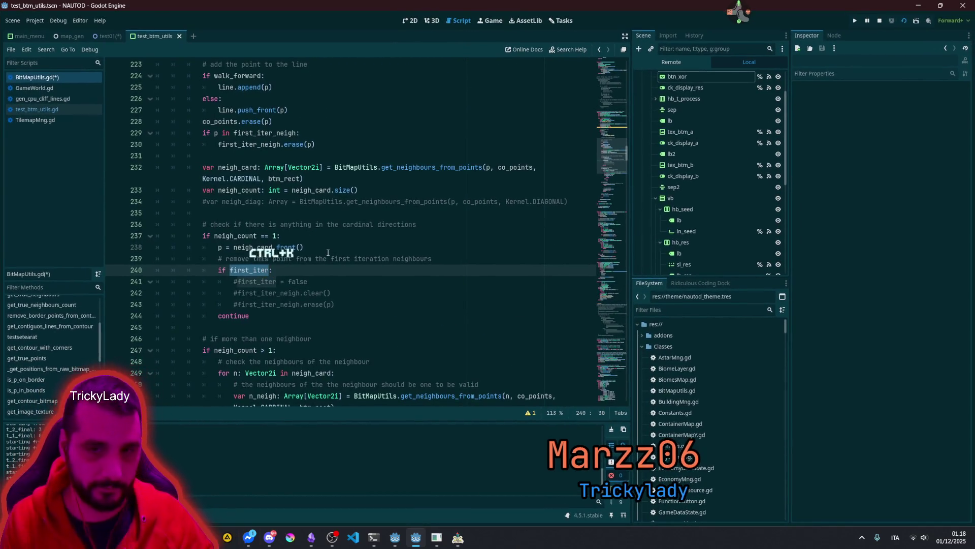
click(323, 280)
key(shift+Home)
key(ctrl+k)
key(shift+Up)
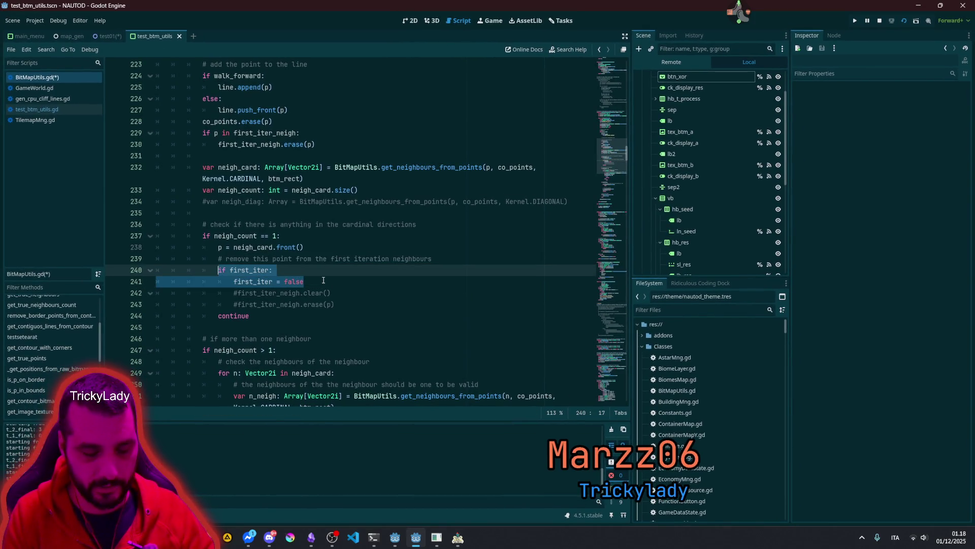
key(alt+Up)
key(alt+Up)
key(alt+Up)
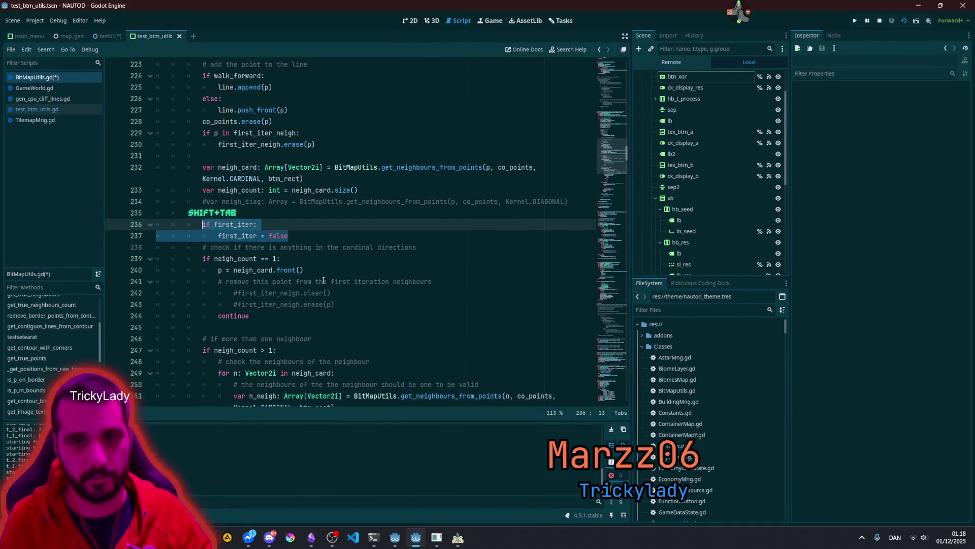
key(shift+Tab)
key(End)
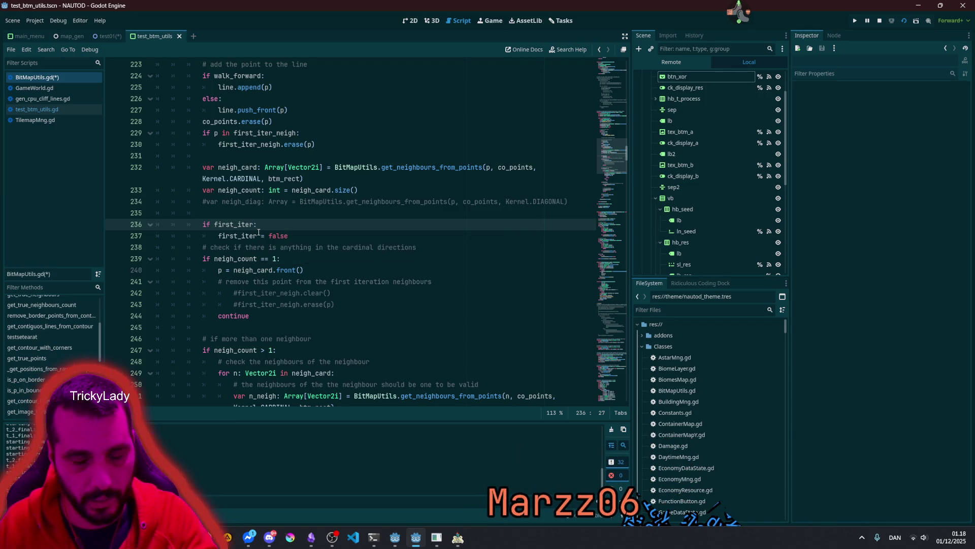
Step: Copy 'p = neigh_card.front()' into the first_iter block and add 'continue' after it
click(294, 235)
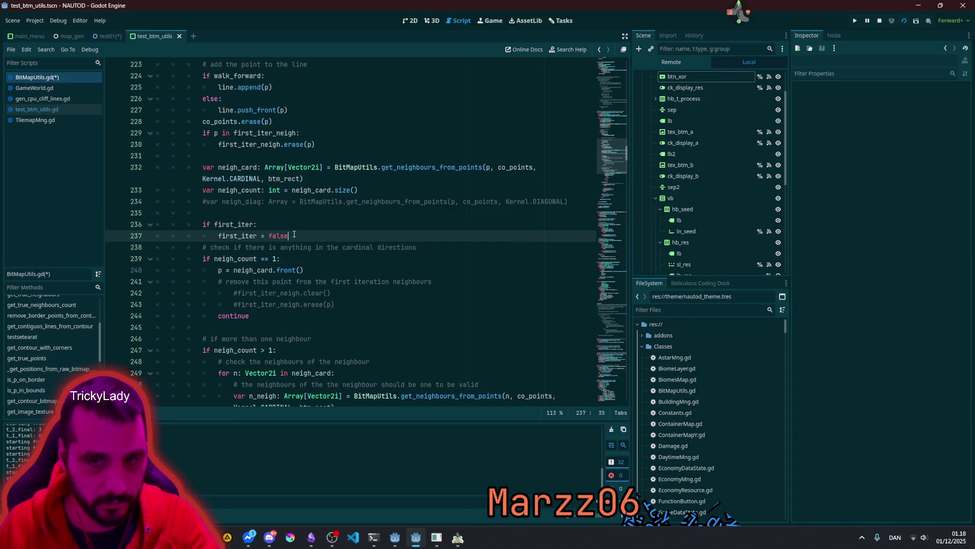
key(Return)
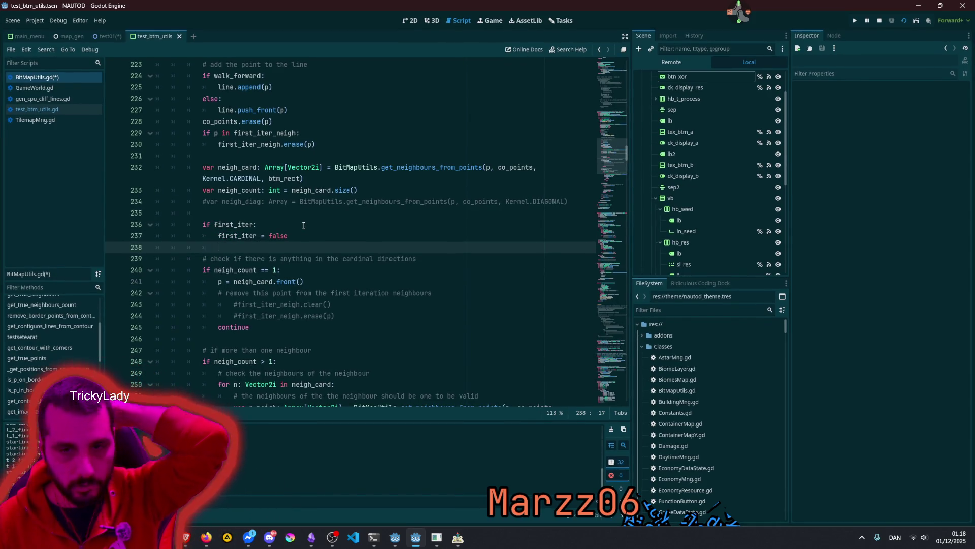
click(219, 282)
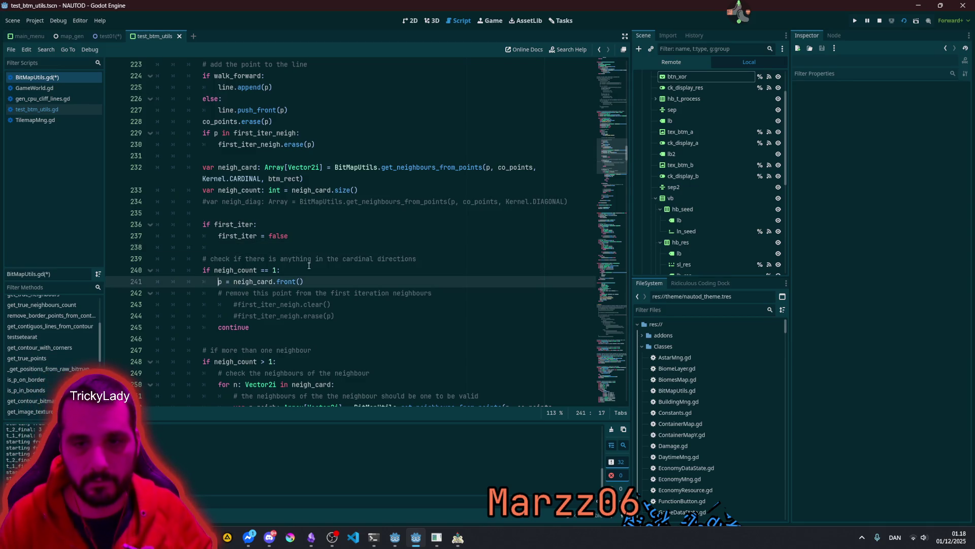
key(shift+End)
key(ctrl+c)
key(Up)
key(Up)
key(Up)
key(ctrl+v)
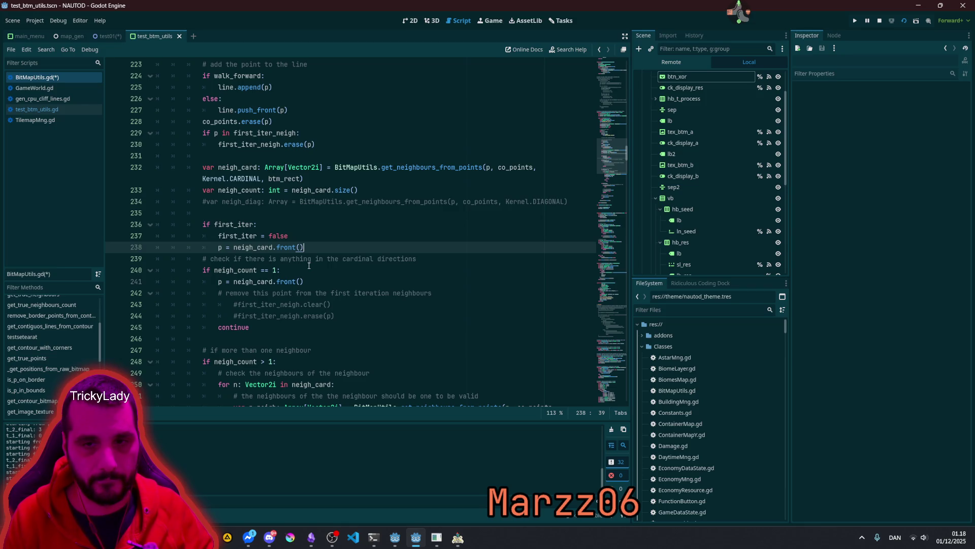
key(Return)
text(continue)
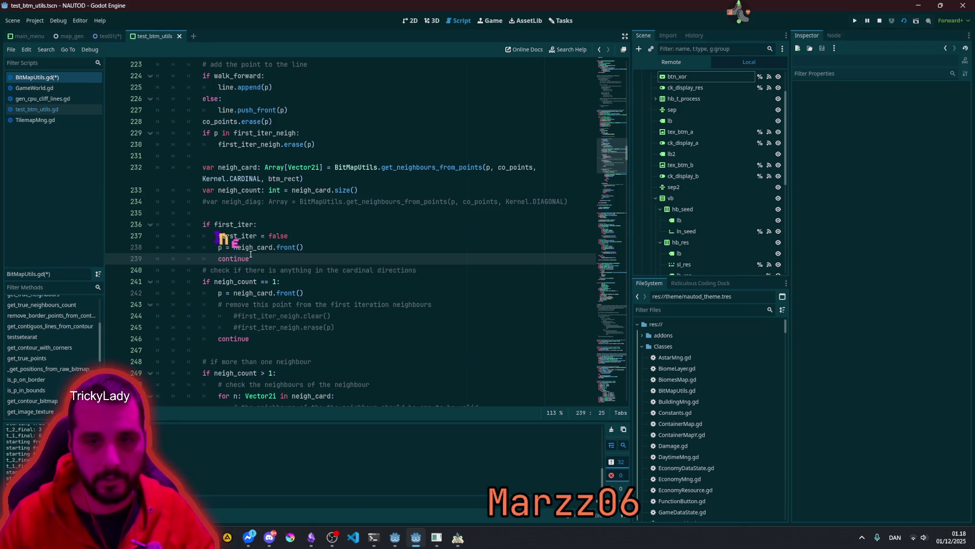
Step: Insert a blank line before the cardinal-directions check and inspect the front() call
scroll(210, 153, up, 5)
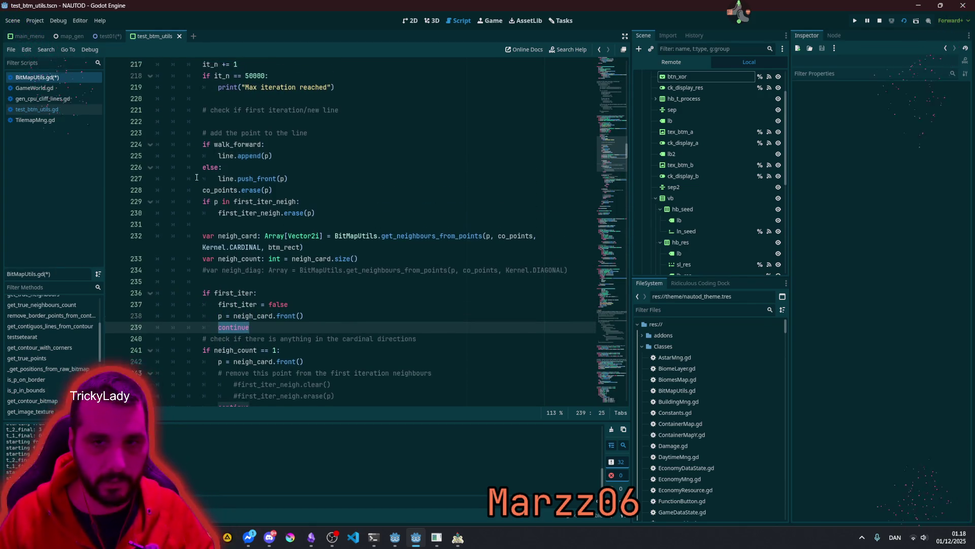
drag(213, 178, 203, 384)
scroll(208, 356, down, 5)
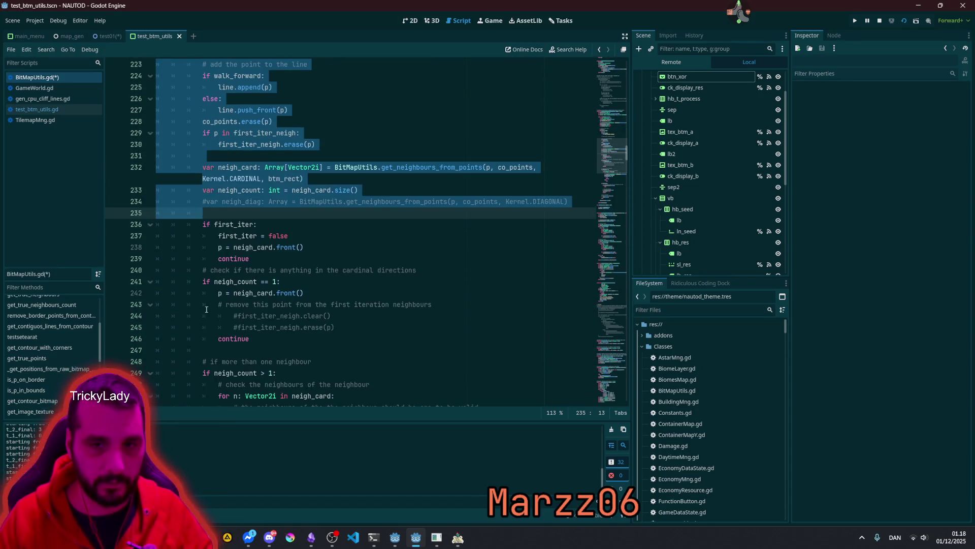
click(204, 259)
key(Down)
key(Return)
click(258, 240)
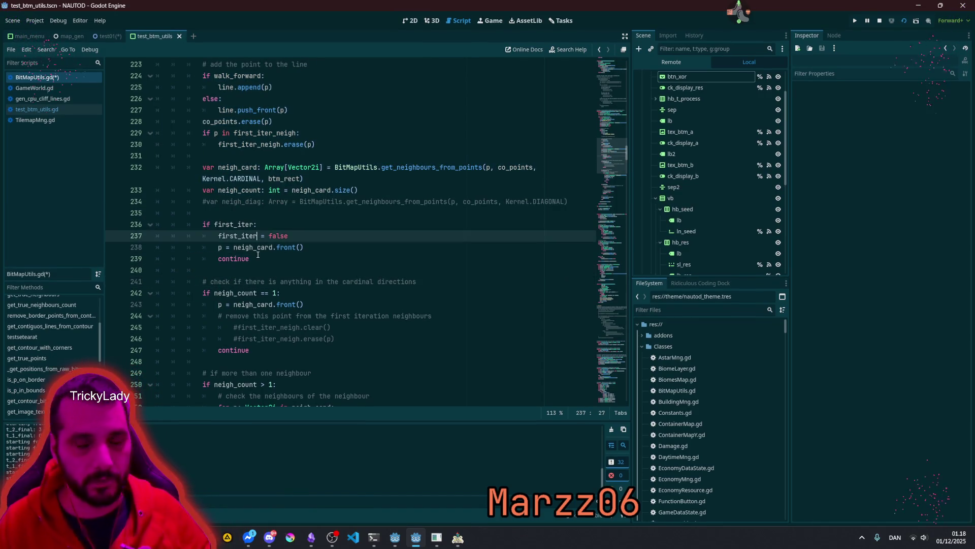
scroll(272, 263, down, 2)
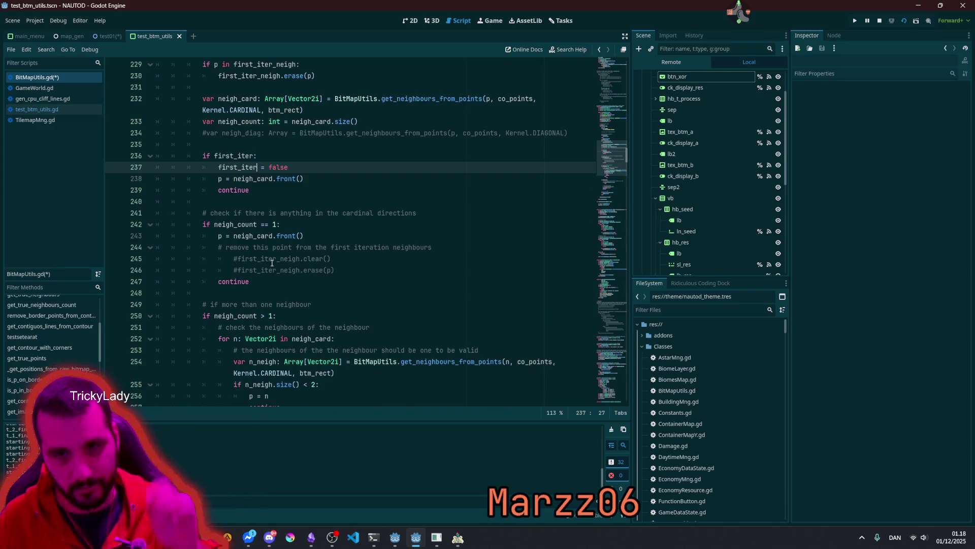
double_click(287, 180)
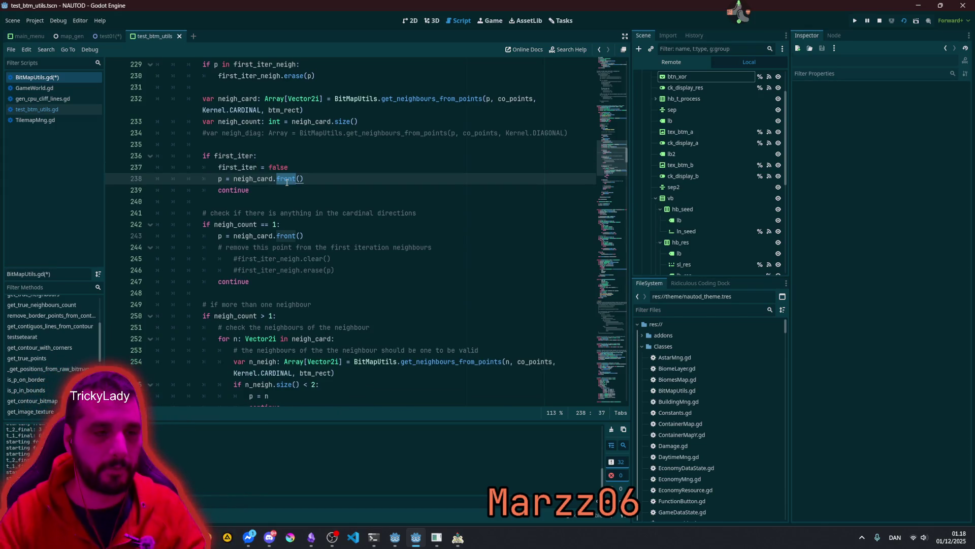
mouse_move(286, 182)
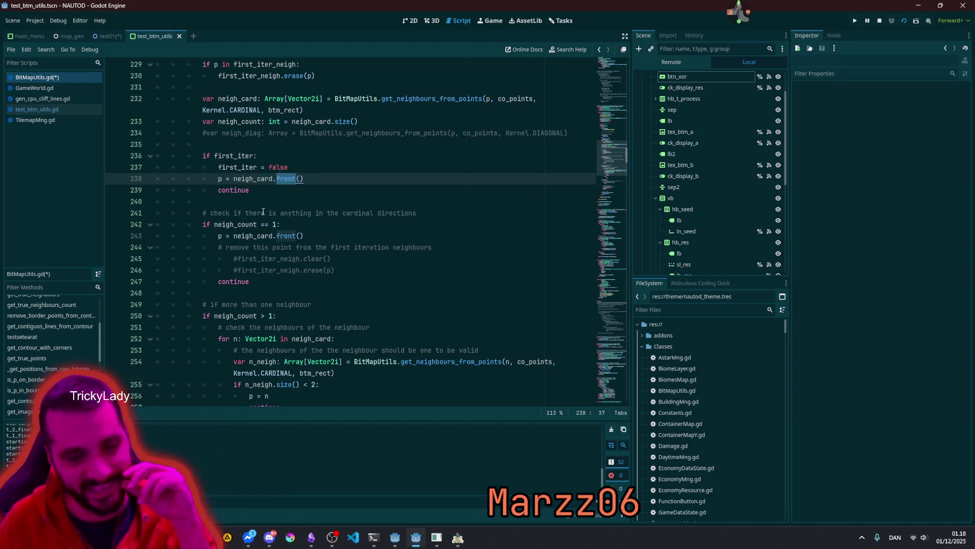
click(741, 16)
Step: Trigger the mascot's flying viewer-names animation, then save BitMapUtils.gd with Ctrl+S
mouse_move(767, 13)
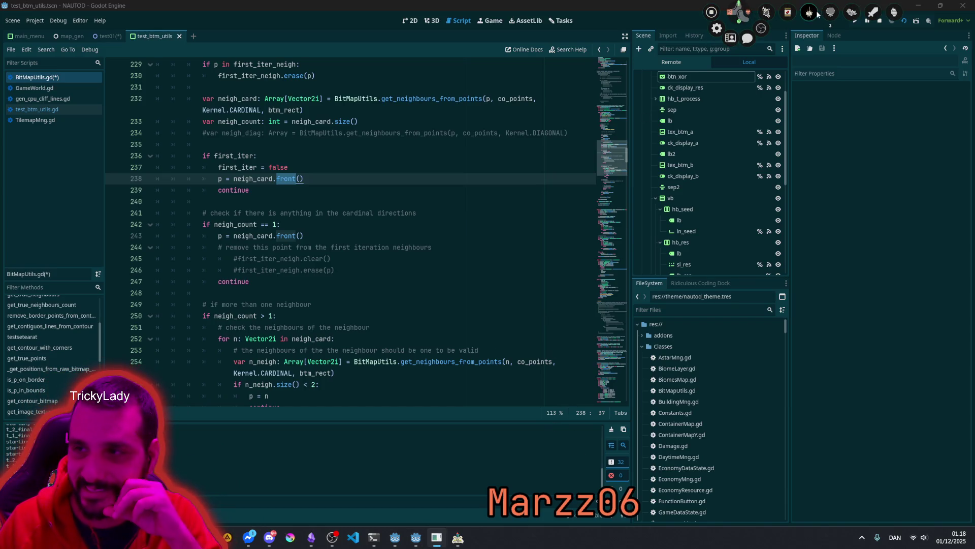
click(874, 14)
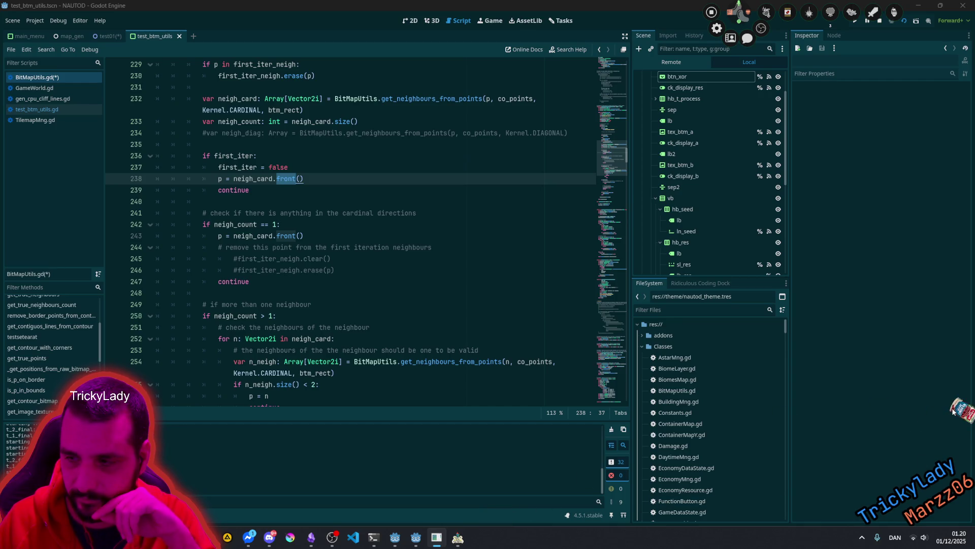
click(325, 171)
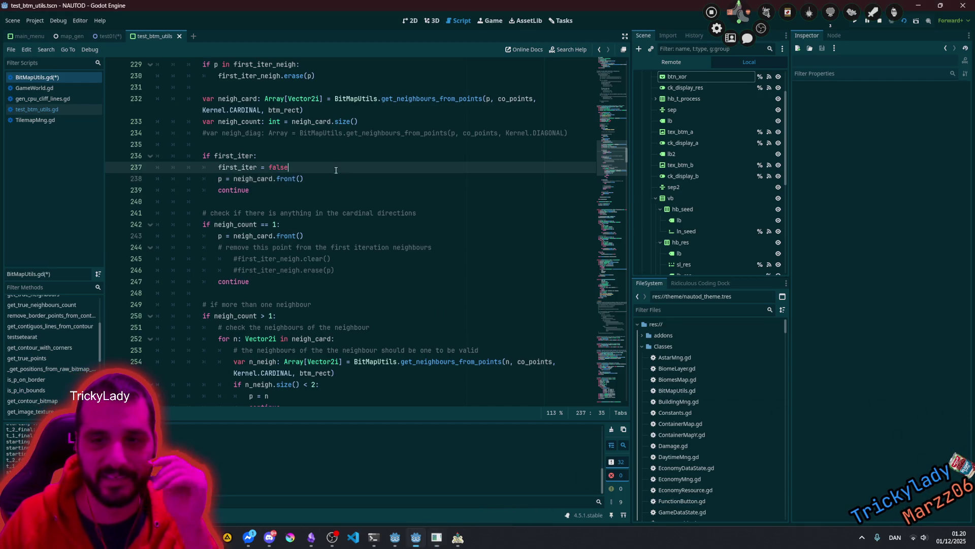
key(ctrl+s)
key(Down)
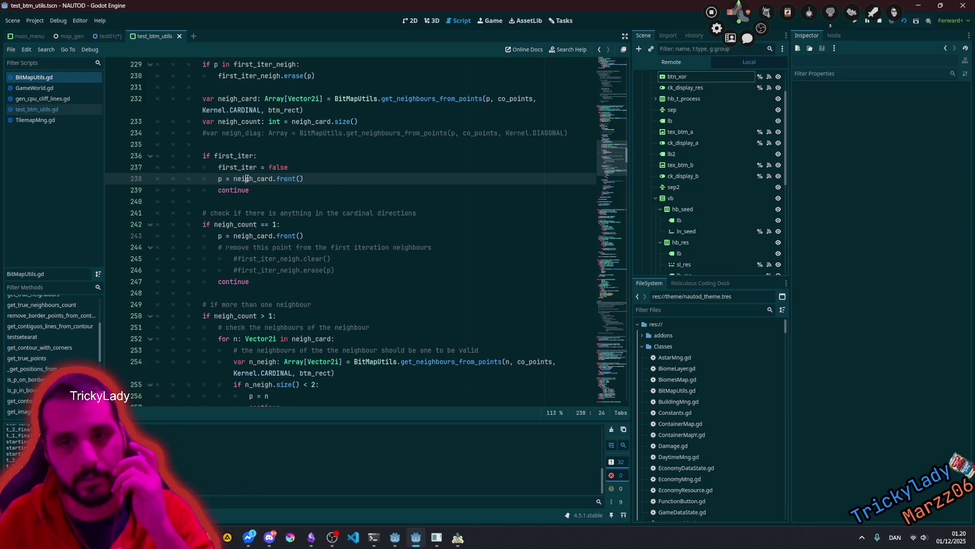
click(457, 537)
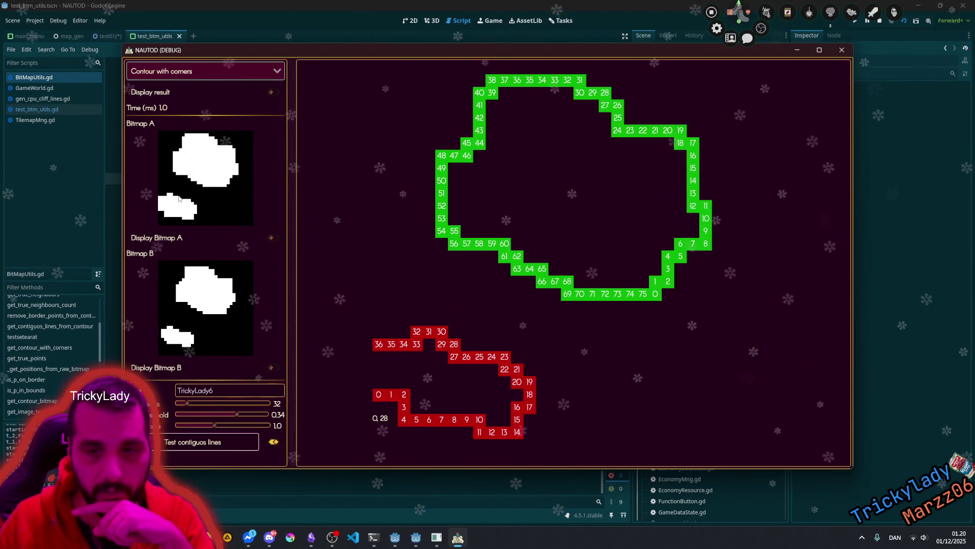
Step: Run 'Test contiguos lines' twice in the NAUTOD (DEBUG) window to retrace the contours
click(416, 330)
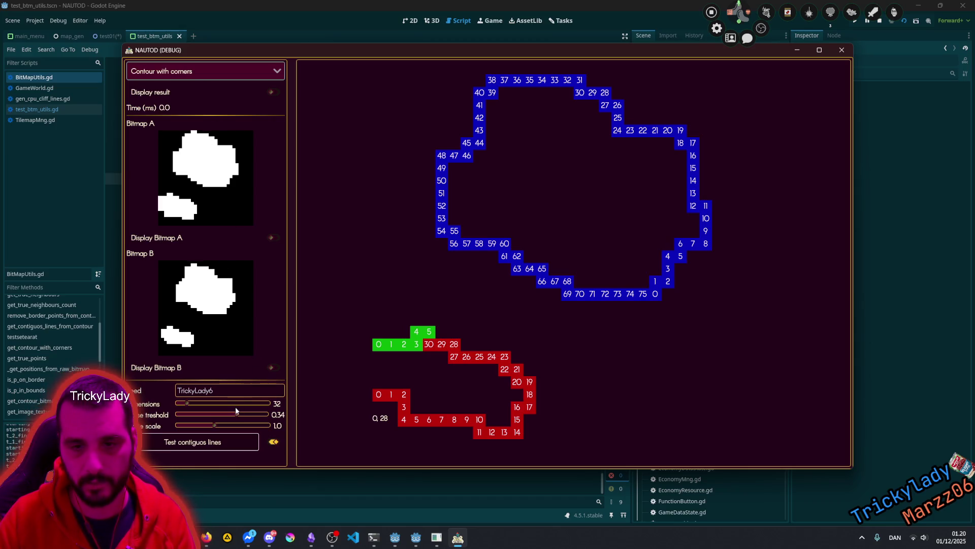
click(228, 438)
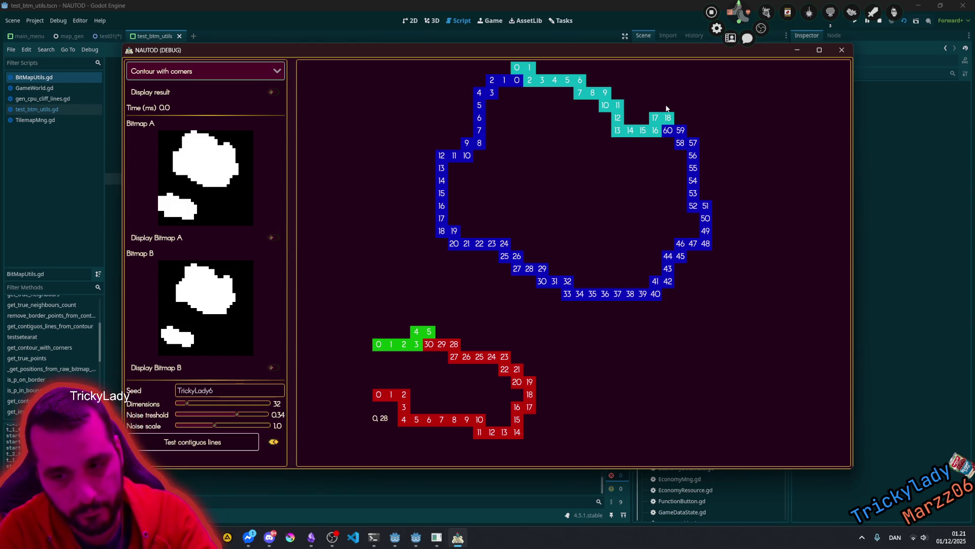
Step: Open the test01 scene's 2D map, make the btm_test overlay visible and centre it
click(60, 167)
click(111, 33)
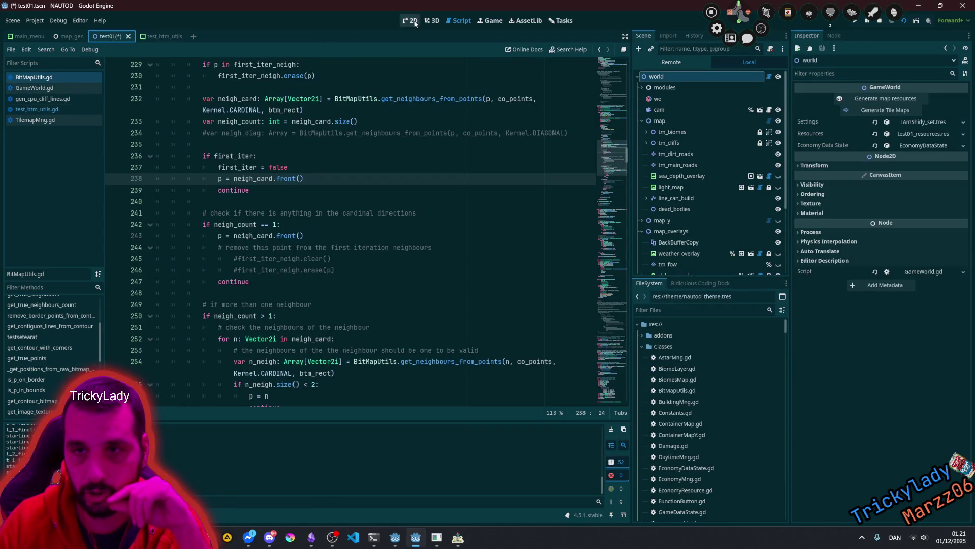
click(416, 24)
scroll(452, 272, down, 3)
scroll(729, 218, down, 5)
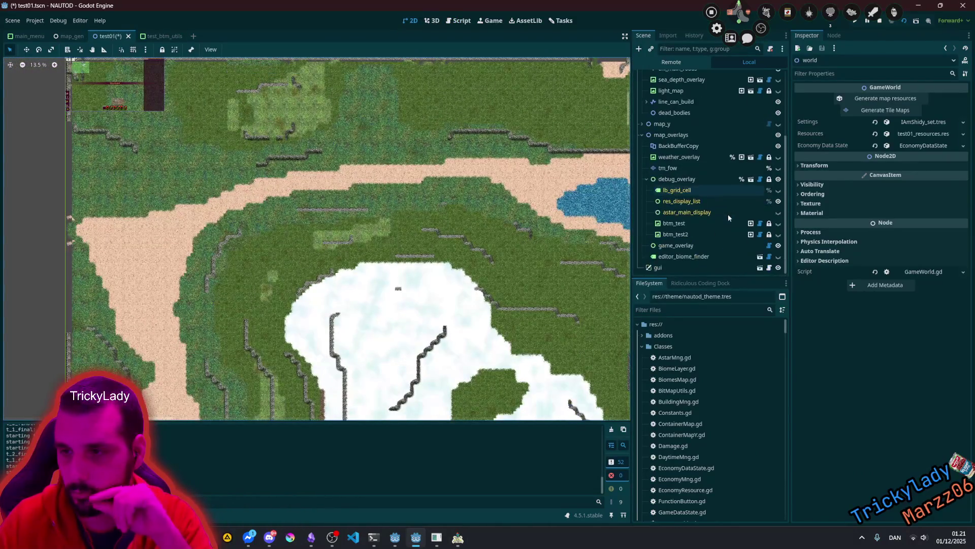
click(710, 225)
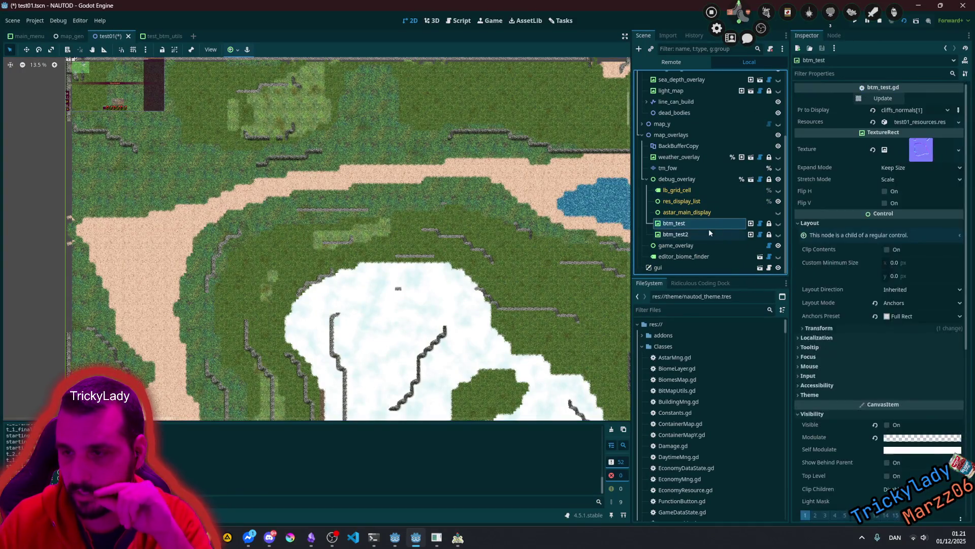
click(778, 223)
scroll(439, 244, down, 5)
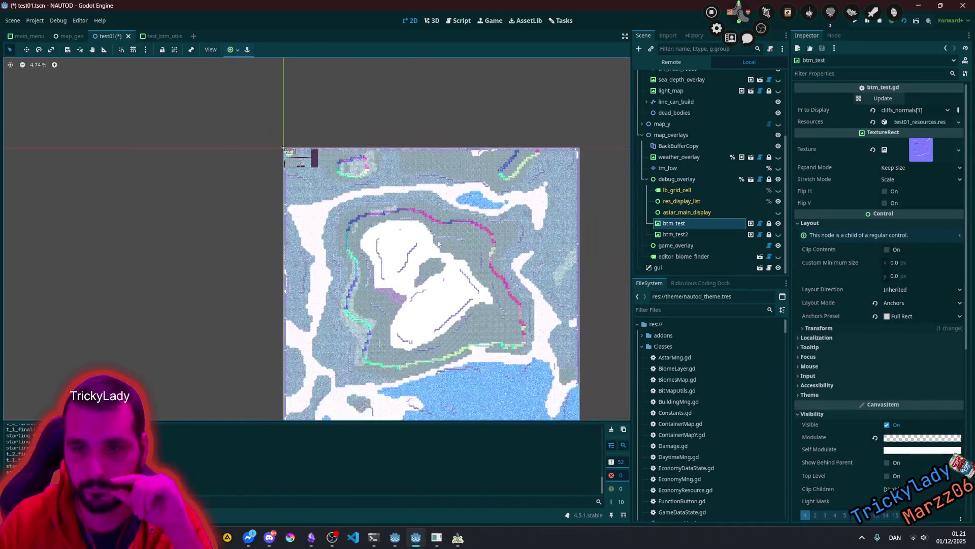
drag(439, 244, 374, 173)
scroll(330, 255, up, 2)
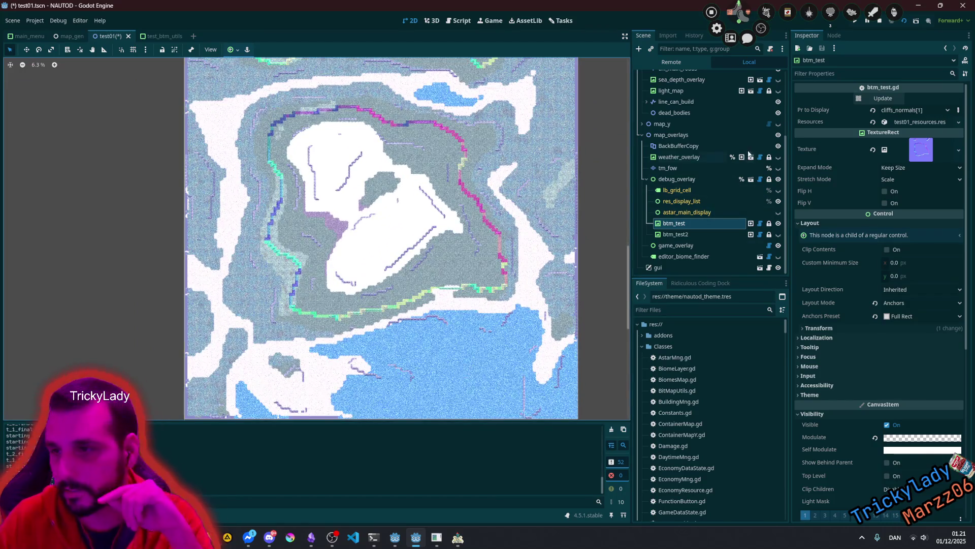
scroll(682, 129, up, 3)
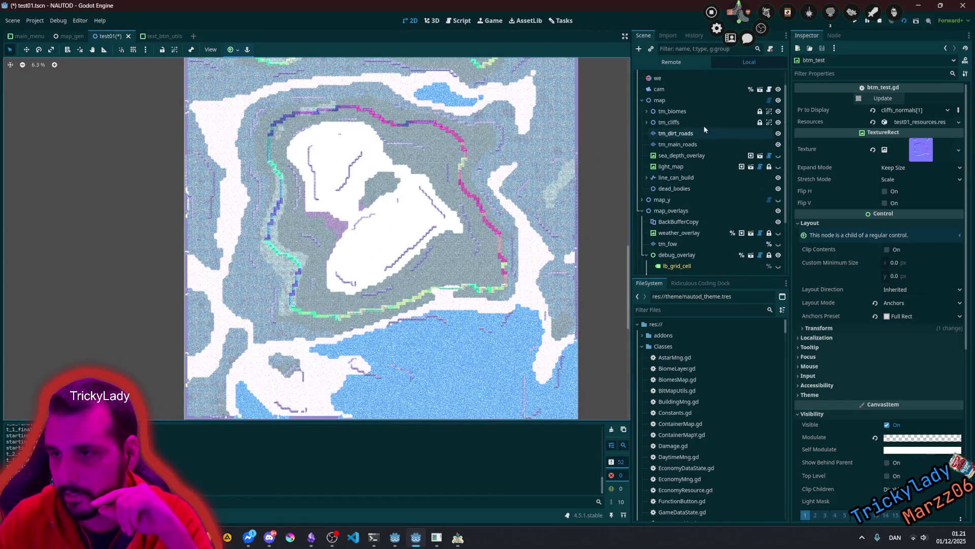
Step: Hide the tm_biomes tiles, follow the river tiles, check the overlay texture, then open test_btm_utils
click(646, 112)
click(646, 112)
click(778, 111)
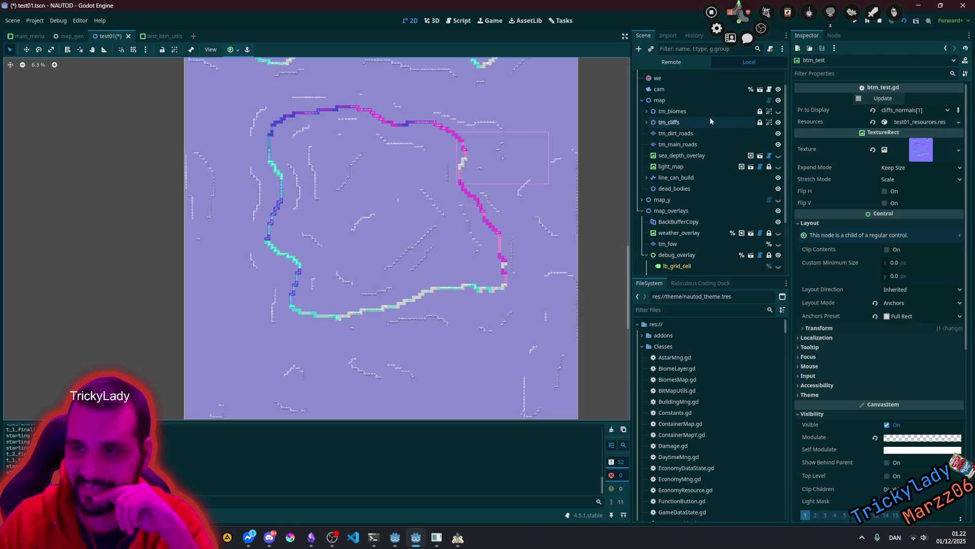
scroll(303, 153, up, 5)
scroll(303, 153, up, 8)
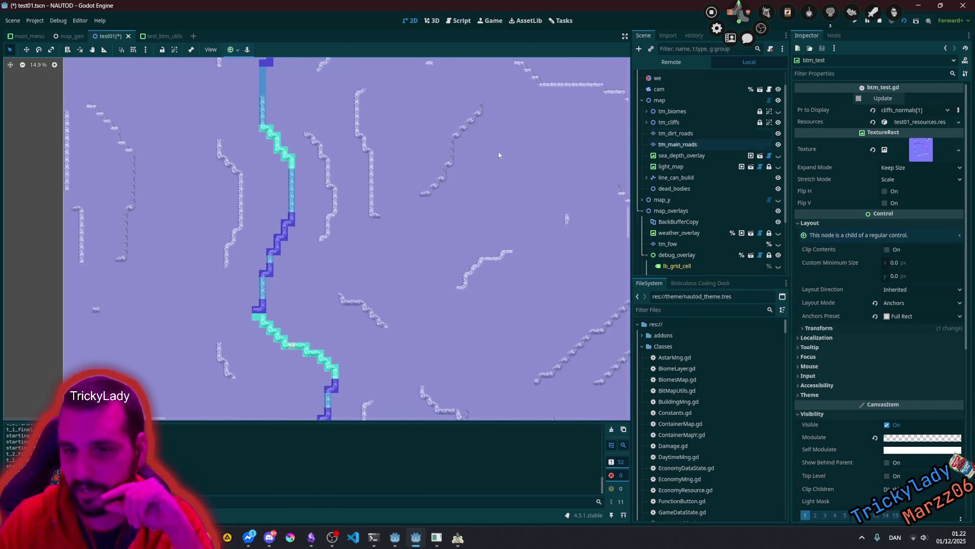
scroll(321, 117, up, 1)
drag(321, 116, 363, 218)
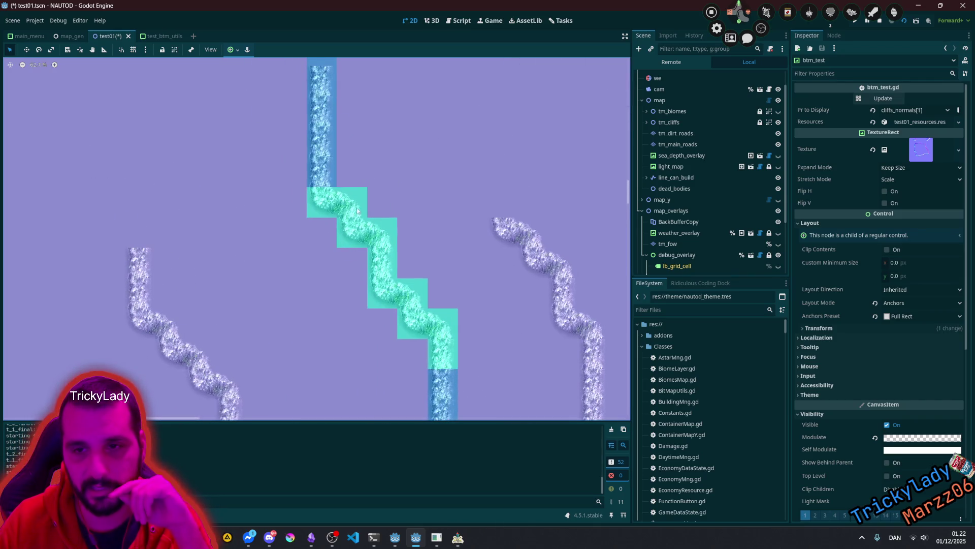
scroll(432, 324, down, 4)
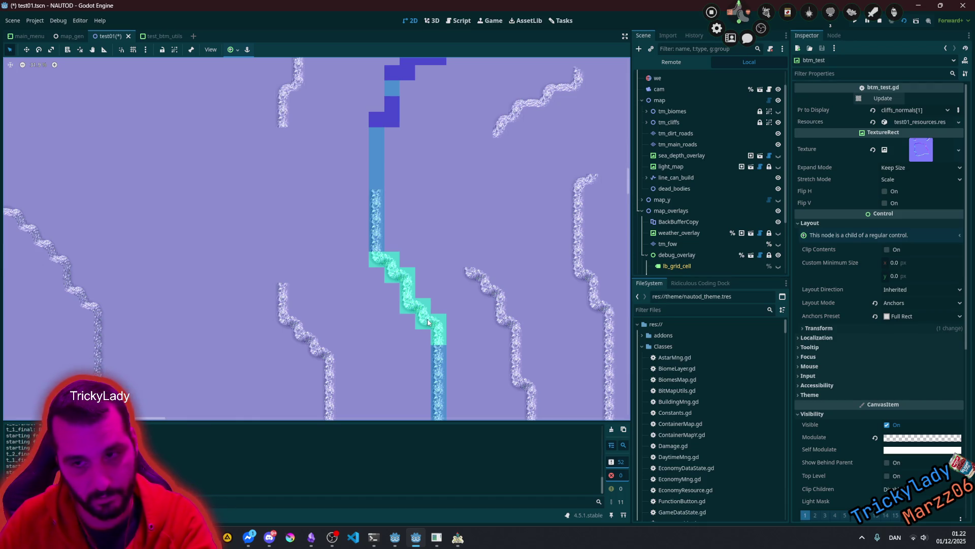
scroll(394, 268, up, 3)
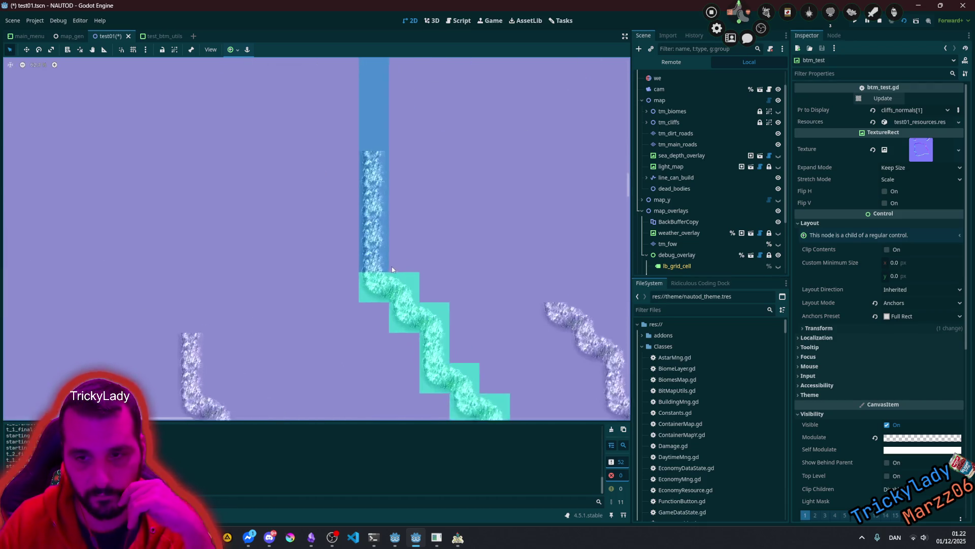
scroll(394, 268, down, 2)
click(921, 149)
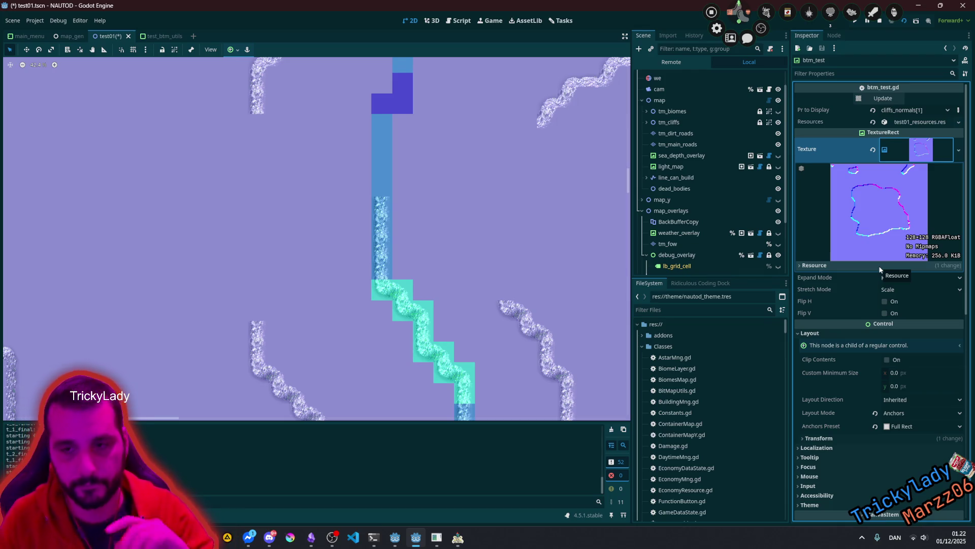
scroll(410, 254, down, 4)
scroll(410, 256, down, 1)
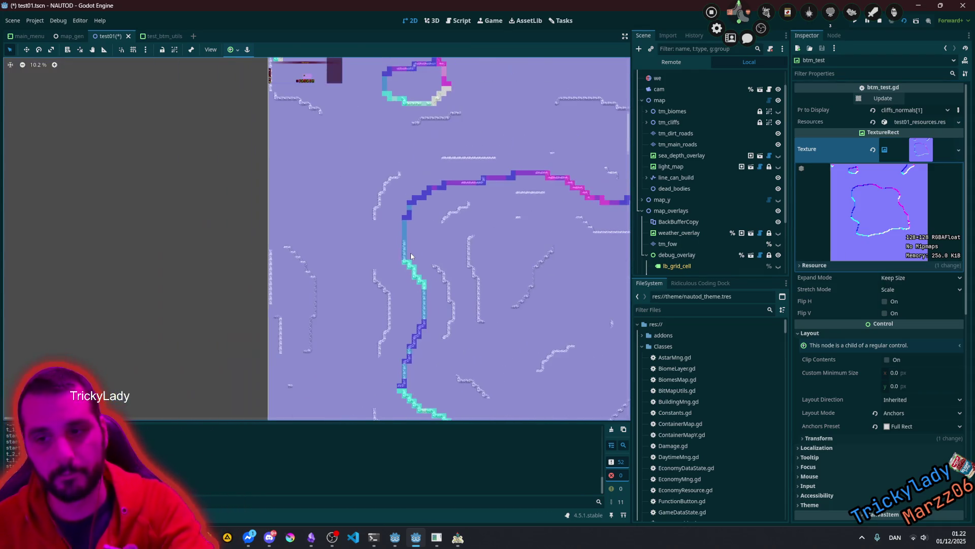
click(155, 36)
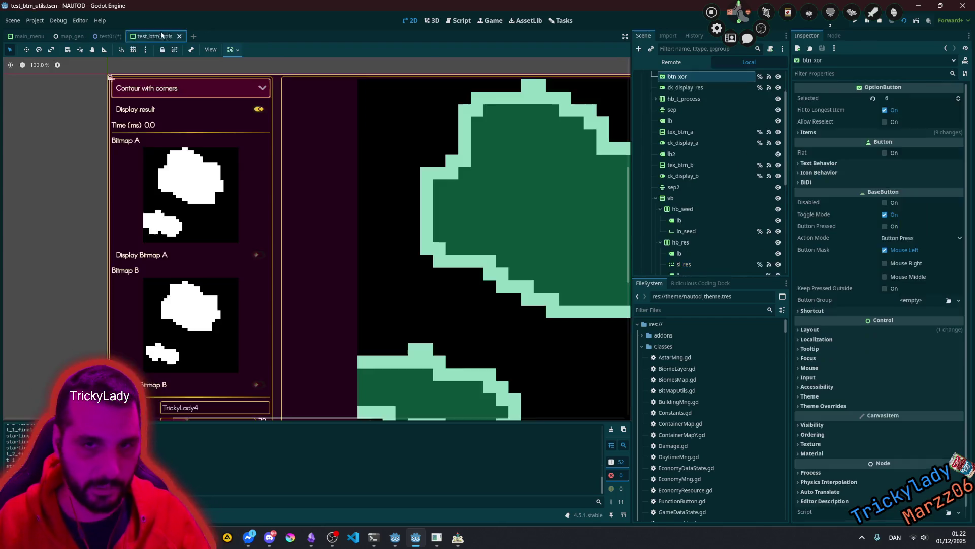
Step: Deselect the canvas node and open BitMapUtils.gd in the script editor at the first_iter branch
scroll(457, 193, right, 4)
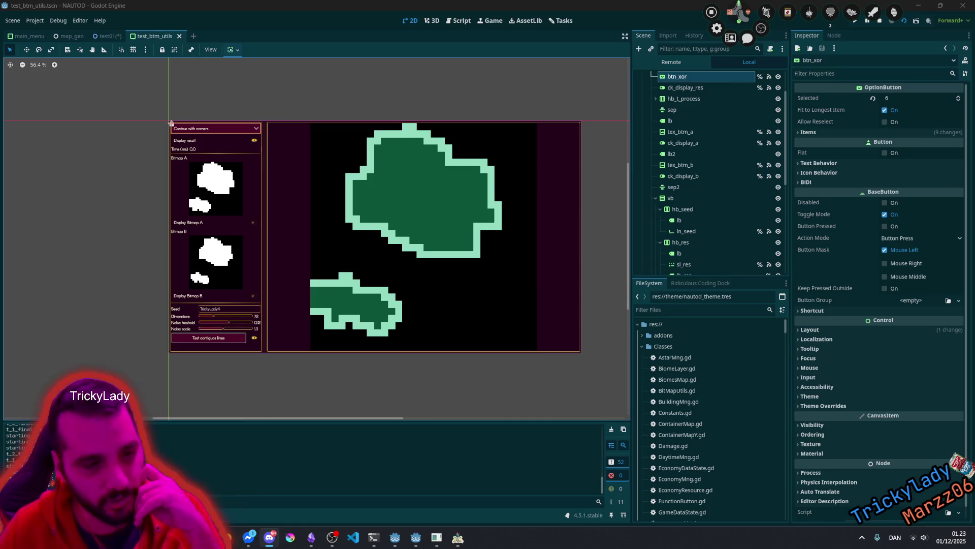
key(alt+Tab)
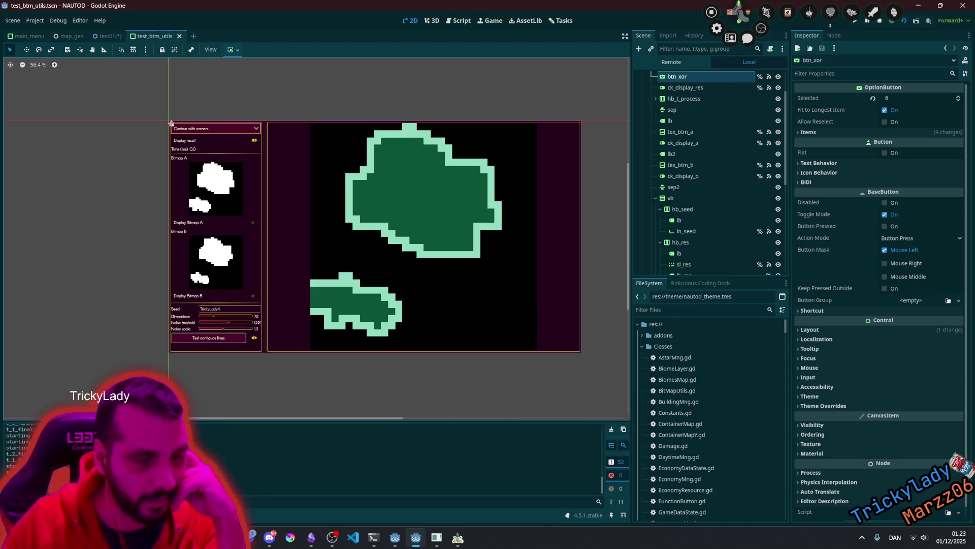
key(alt+Tab)
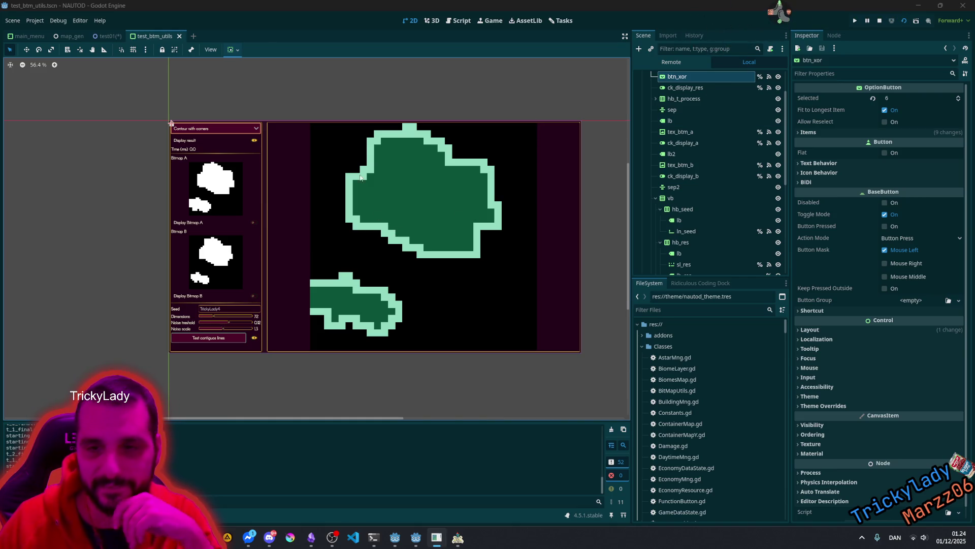
click(337, 106)
click(337, 106)
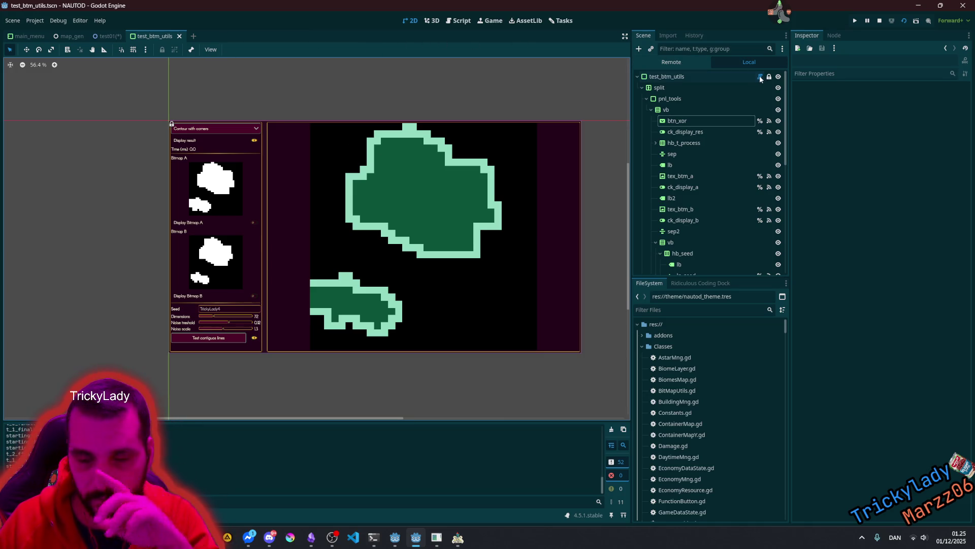
click(458, 20)
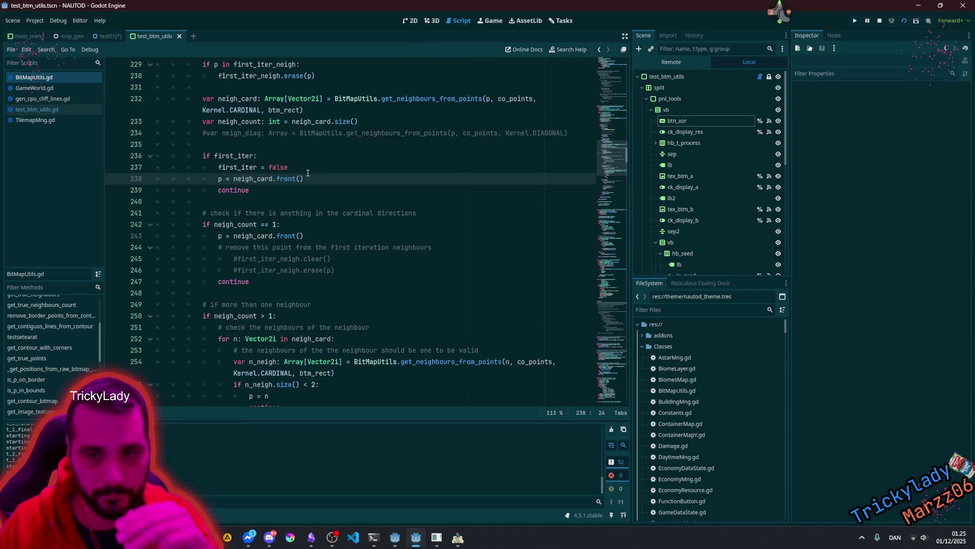
double_click(236, 225)
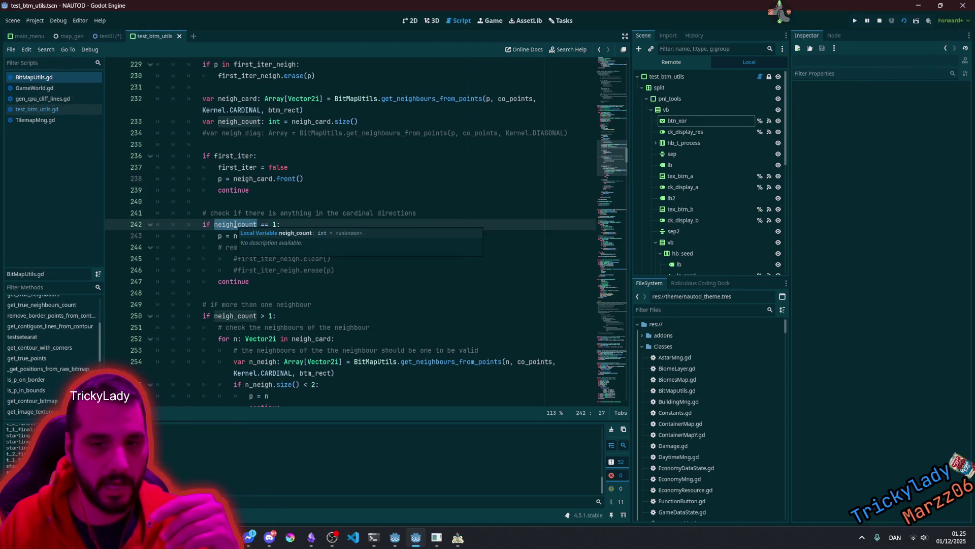
double_click(251, 315)
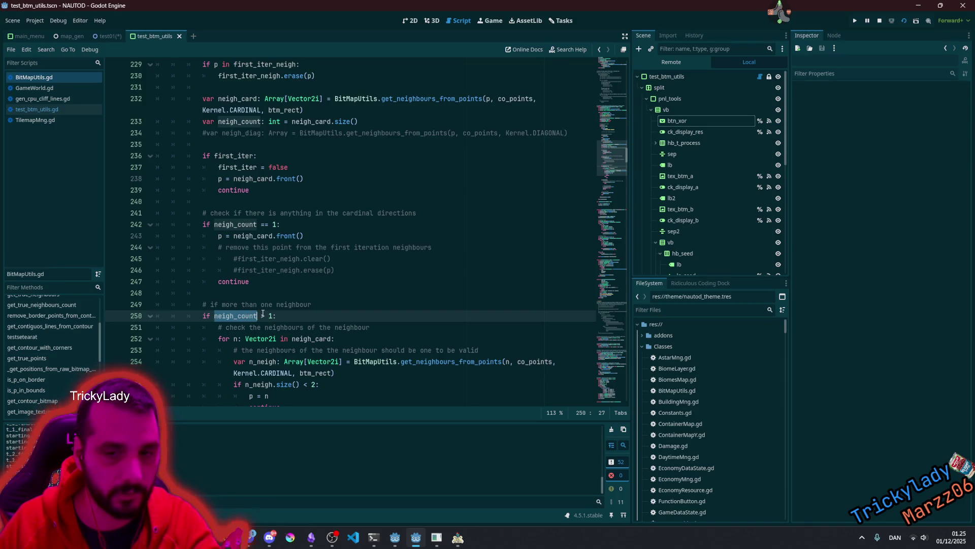
scroll(263, 313, down, 3)
double_click(236, 237)
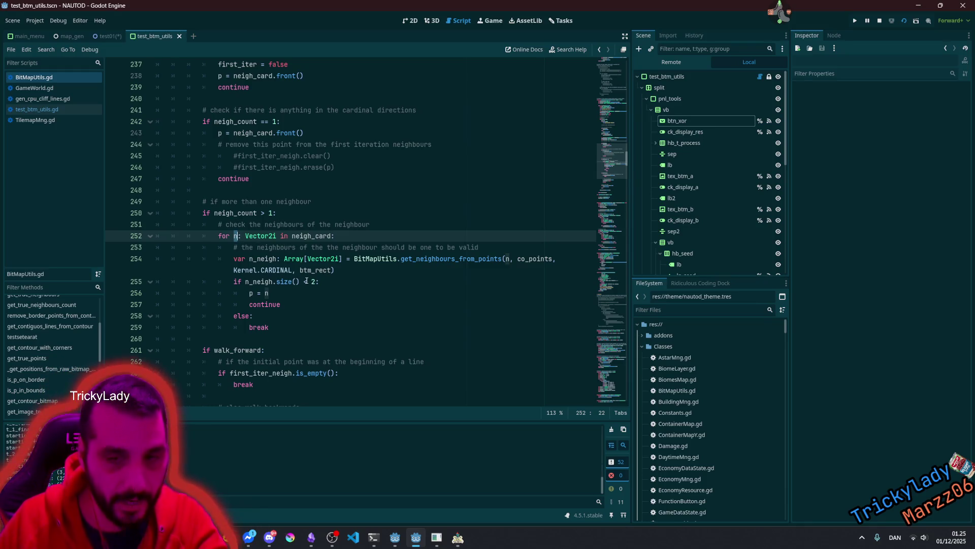
click(368, 282)
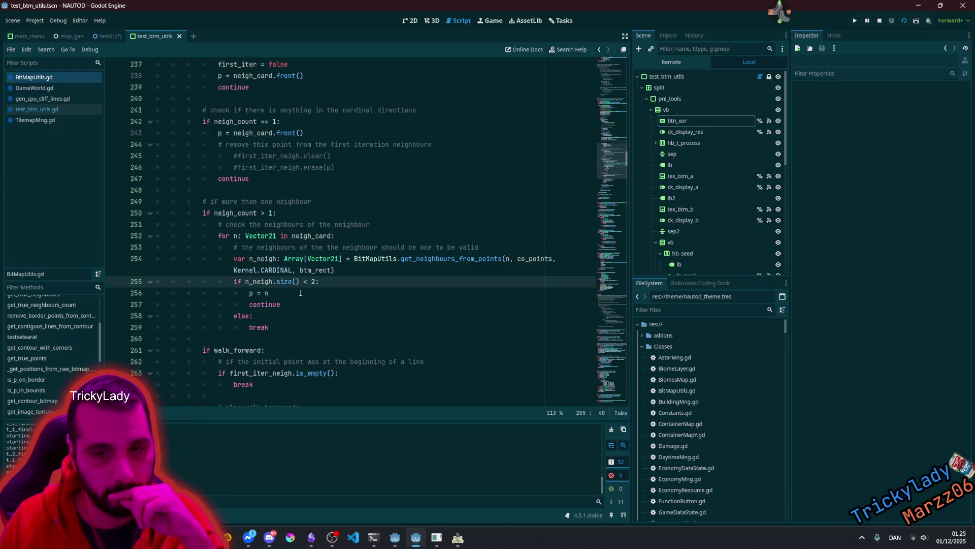
click(406, 294)
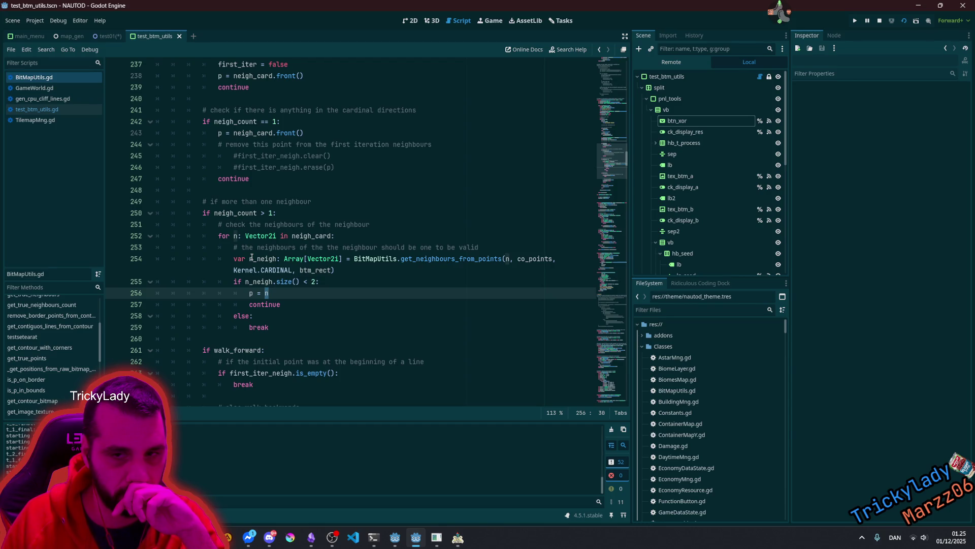
click(260, 225)
Step: Add print("More than one neigh found at: ", p) below the comment
key(Return)
text(print()
text("more )
text(than one c)
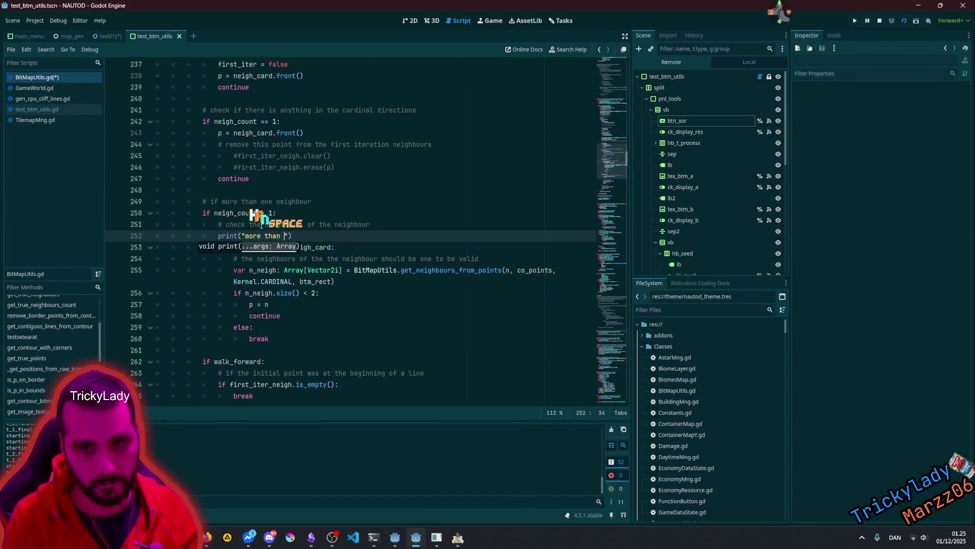
key(BackSpace)
text(nei)
text(gh found)
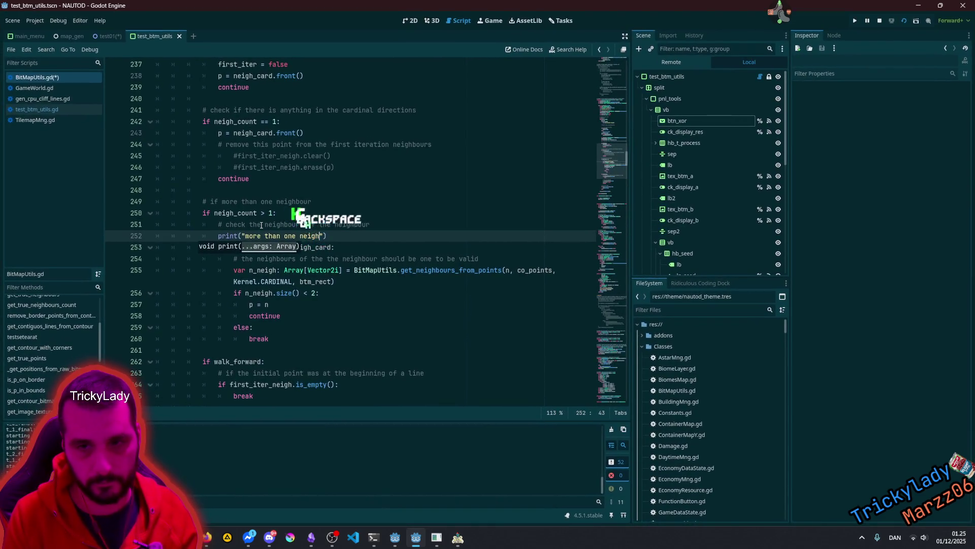
text("))
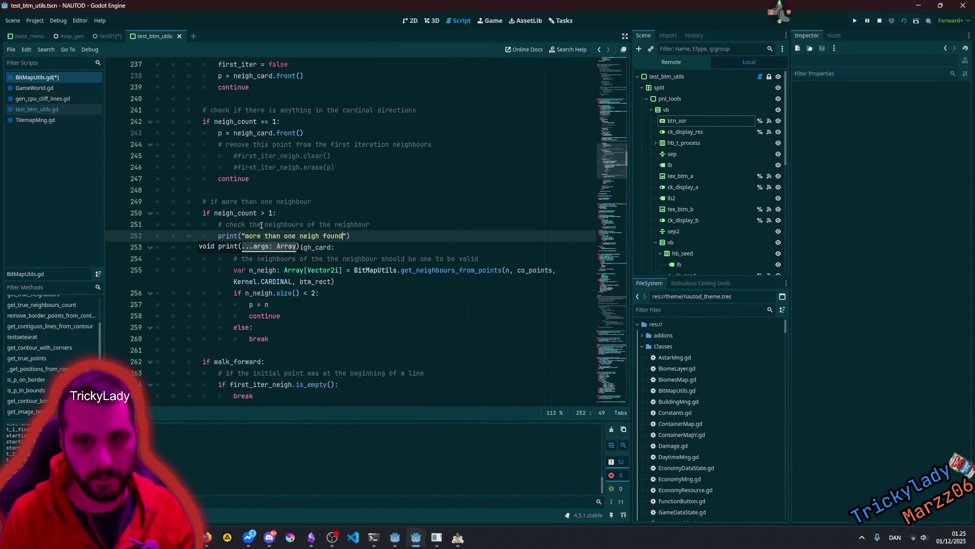
text( at: )
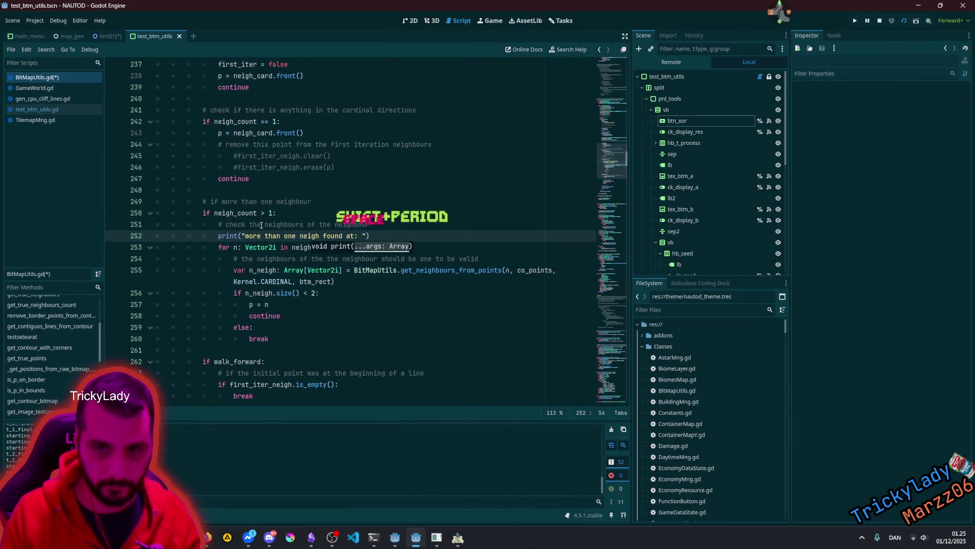
text(, p)
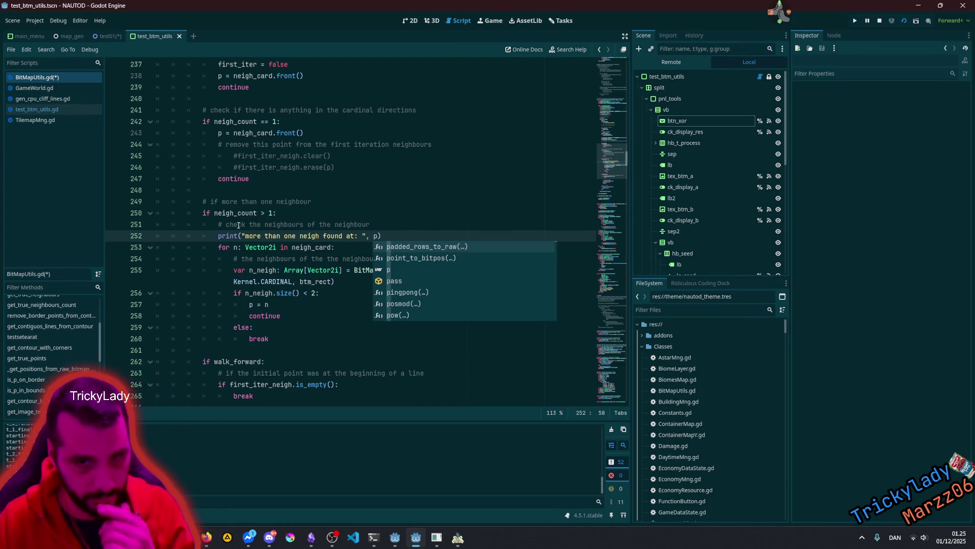
click(249, 236)
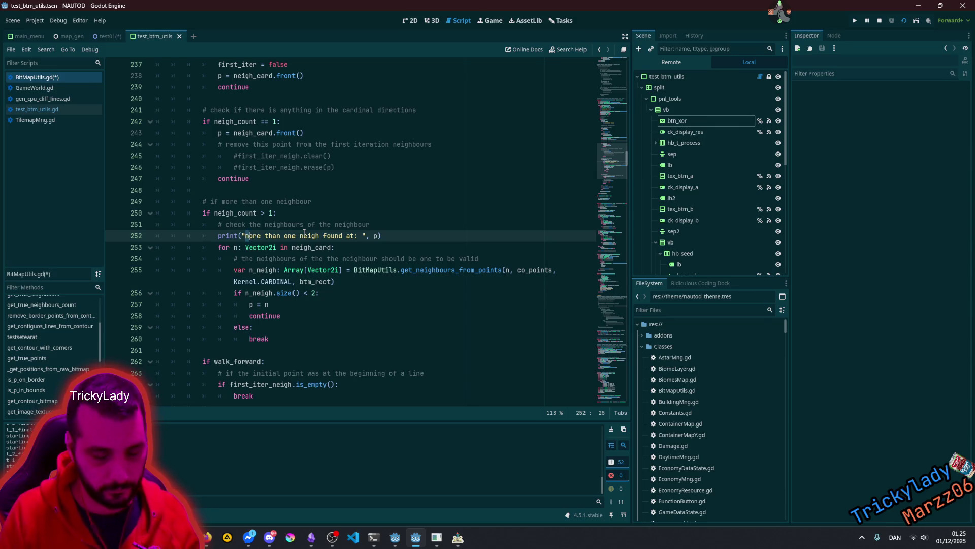
key(Delete)
text(M)
key(End)
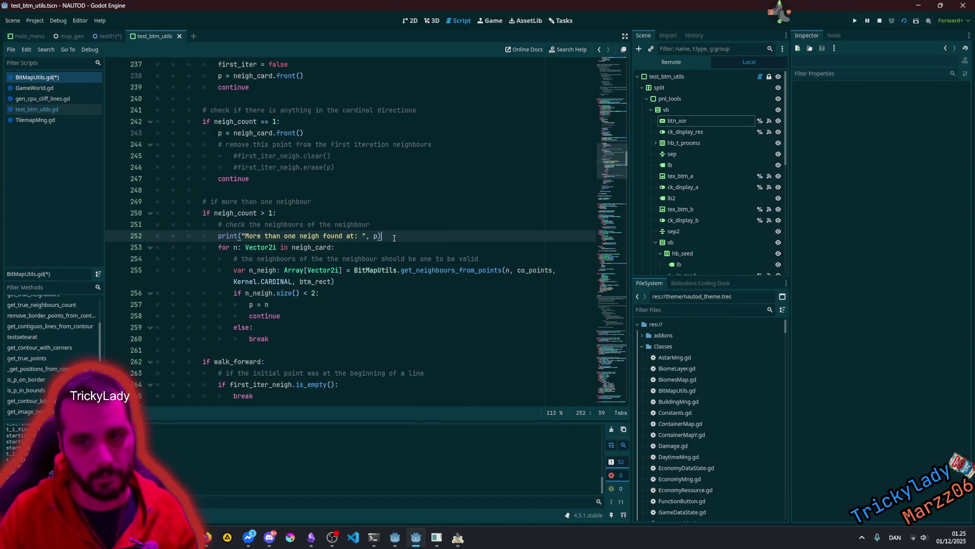
Step: Add print("Neighbours: ", neigh_card) on the next line
key(Return)
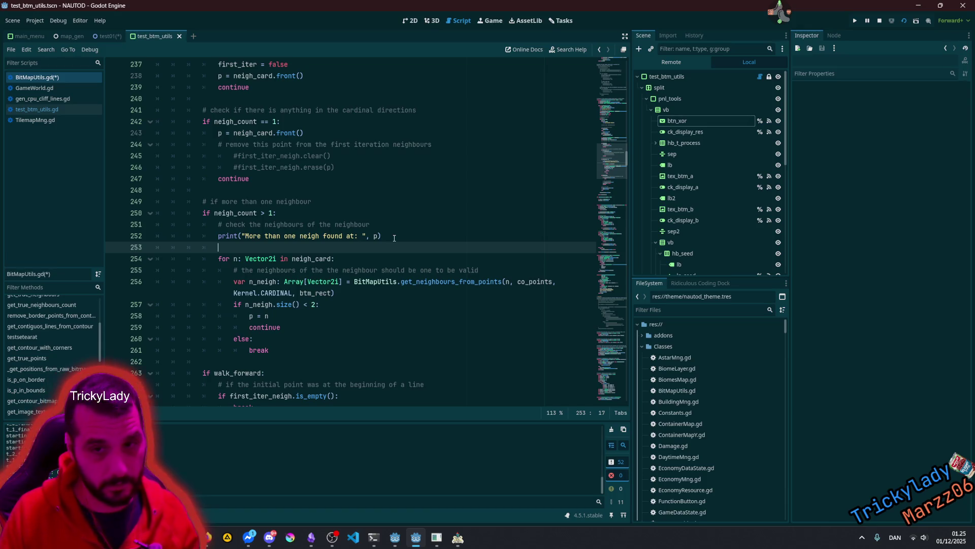
text(print)
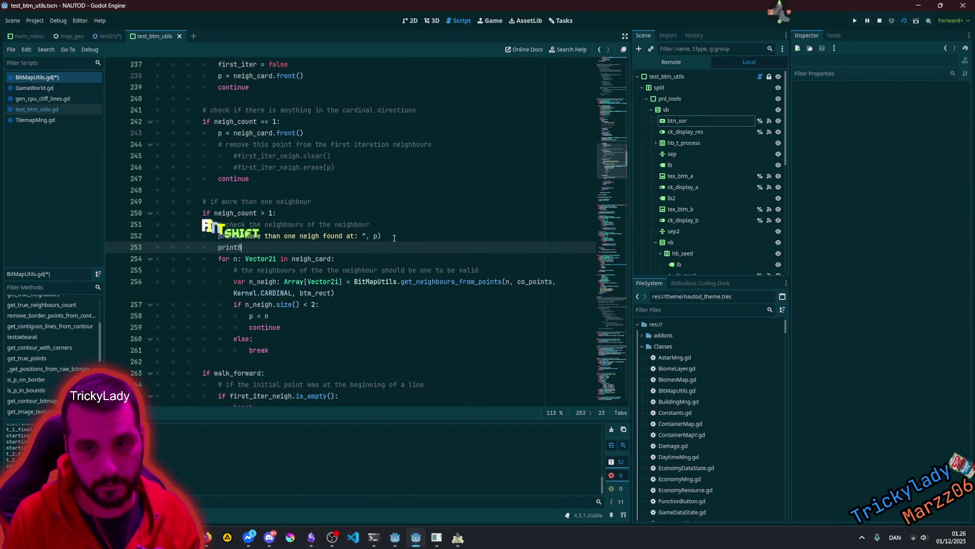
text(("Ne)
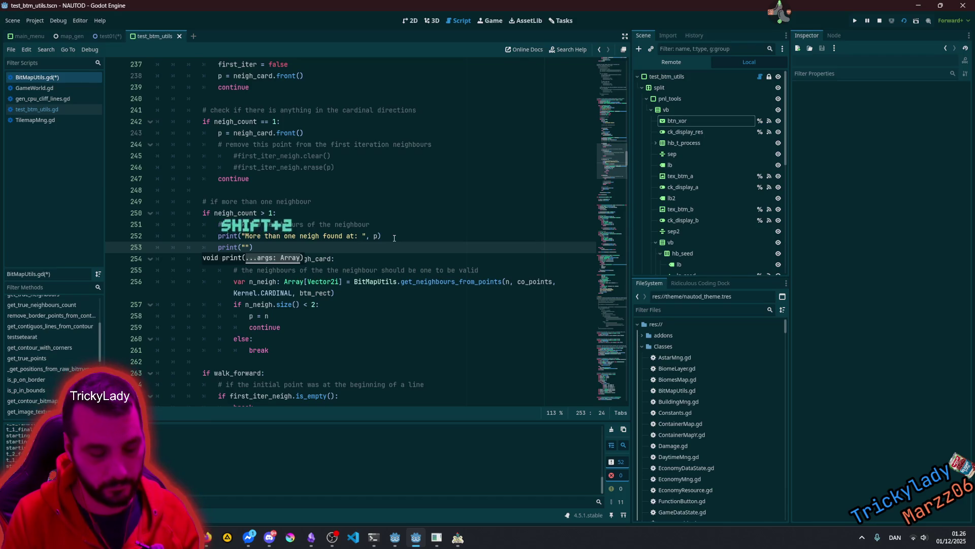
text(ighbours: )
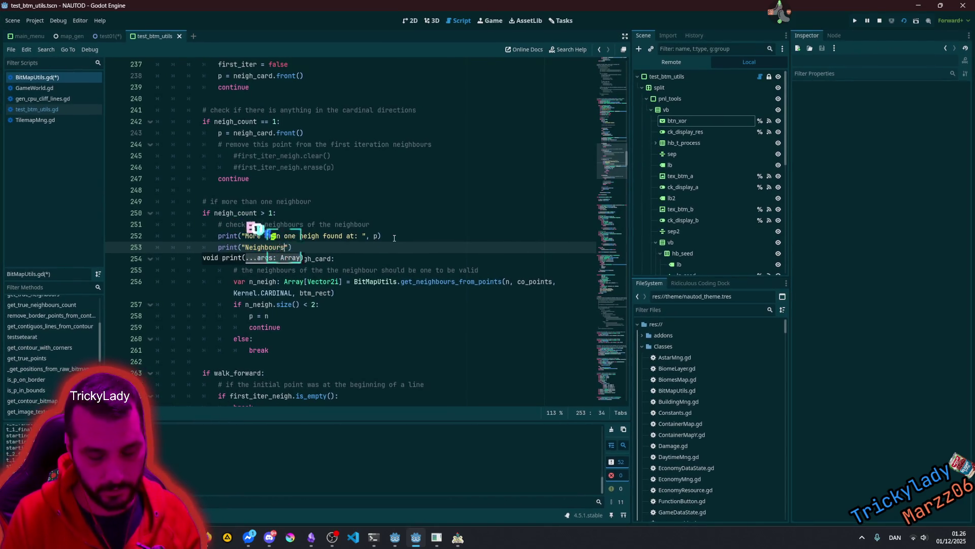
text(",)
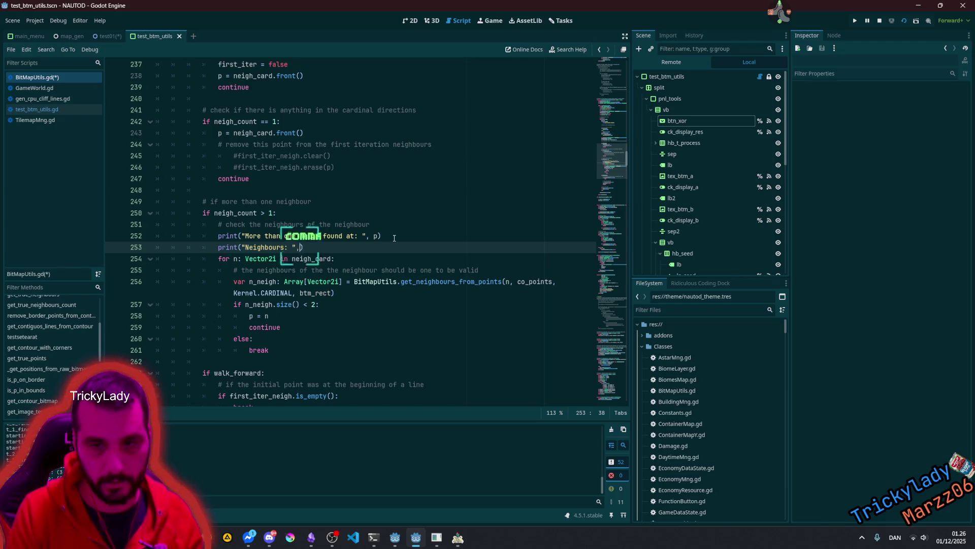
double_click(330, 256)
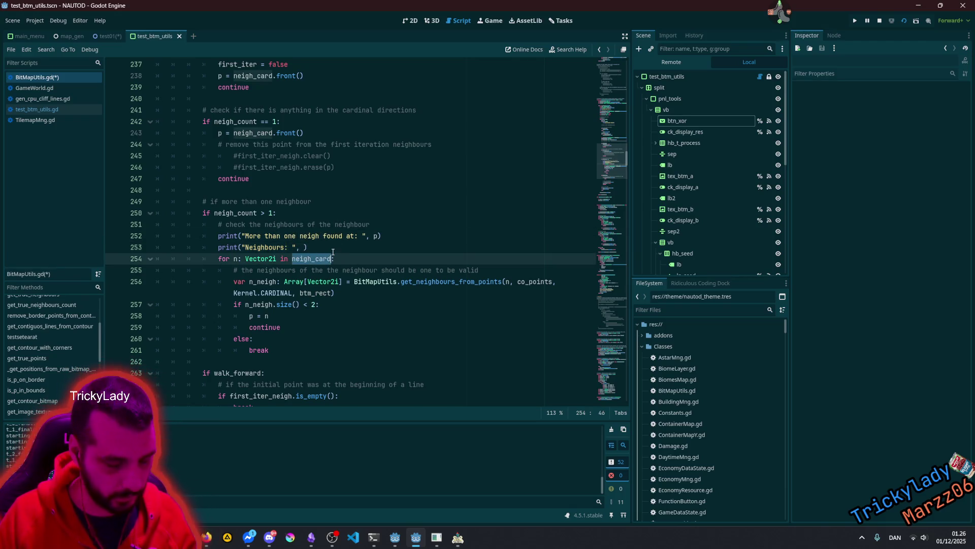
key(ctrl+c)
click(305, 247)
key(ctrl+v)
Step: Delete the starting-point print statement on line 208
click(336, 213)
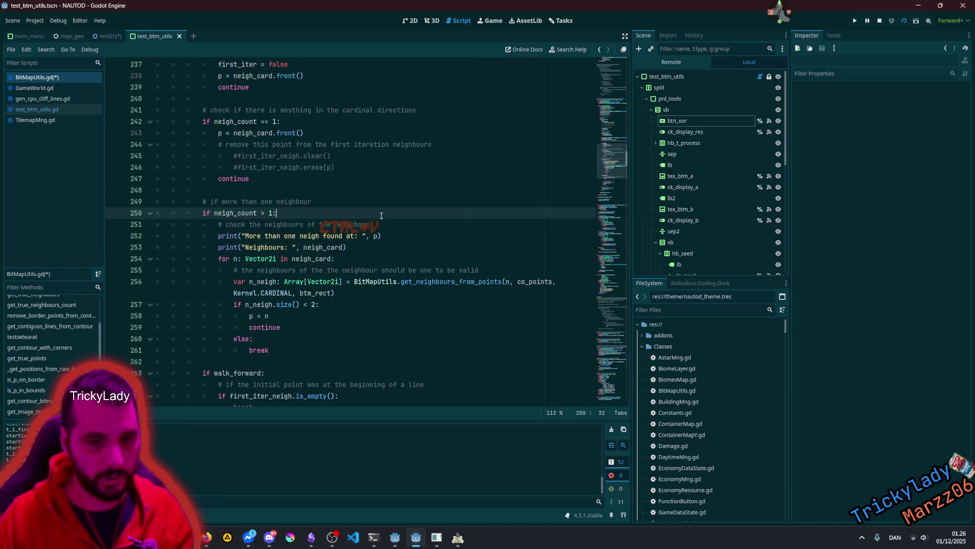
scroll(394, 270, up, 8)
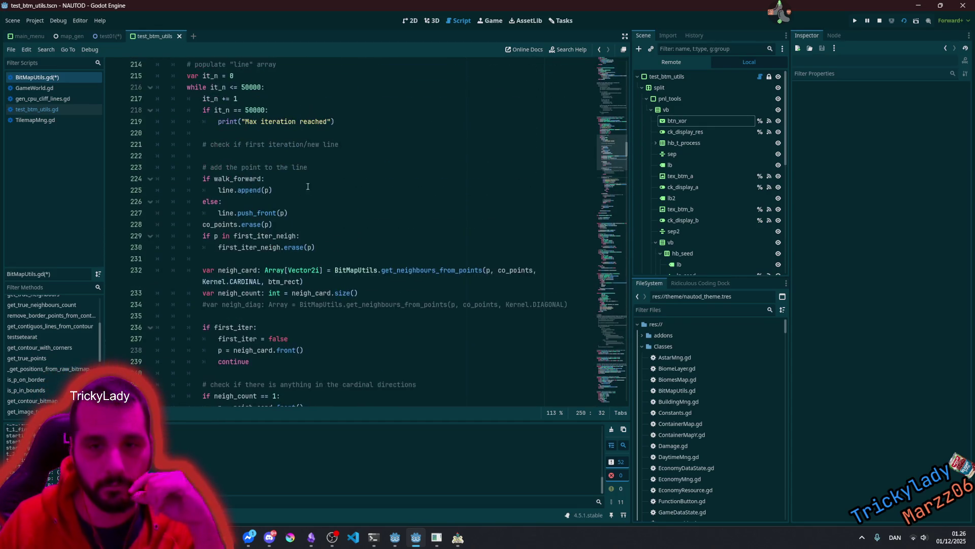
scroll(274, 178, up, 3)
click(233, 122)
triple_click(233, 122)
key(BackSpace)
key(BackSpace)
click(359, 206)
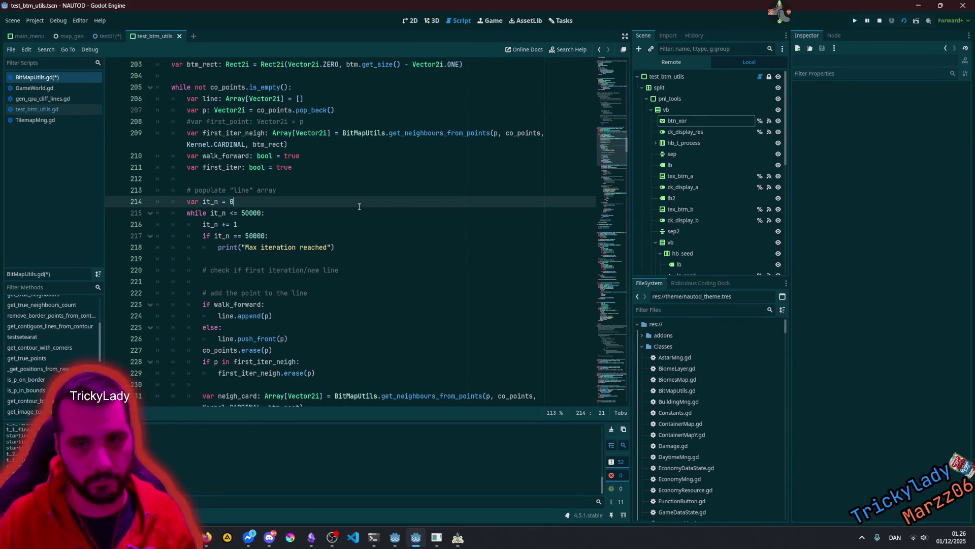
scroll(359, 207, down, 9)
click(337, 274)
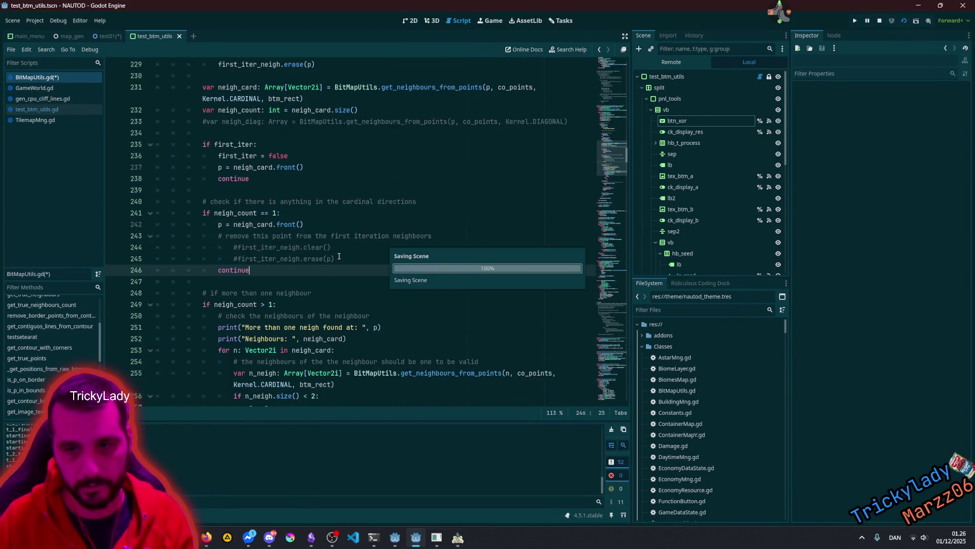
Step: Save the script, enlarge the Output panel and run the contiguous lines test in the game window
click(335, 258)
key(ctrl+s)
scroll(334, 259, down, 1)
mouse_move(458, 539)
click(457, 490)
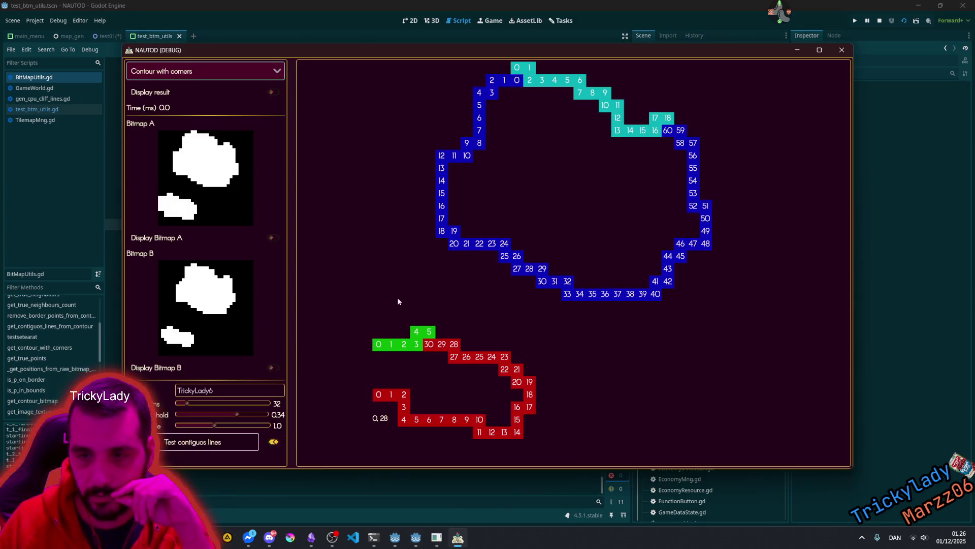
click(396, 480)
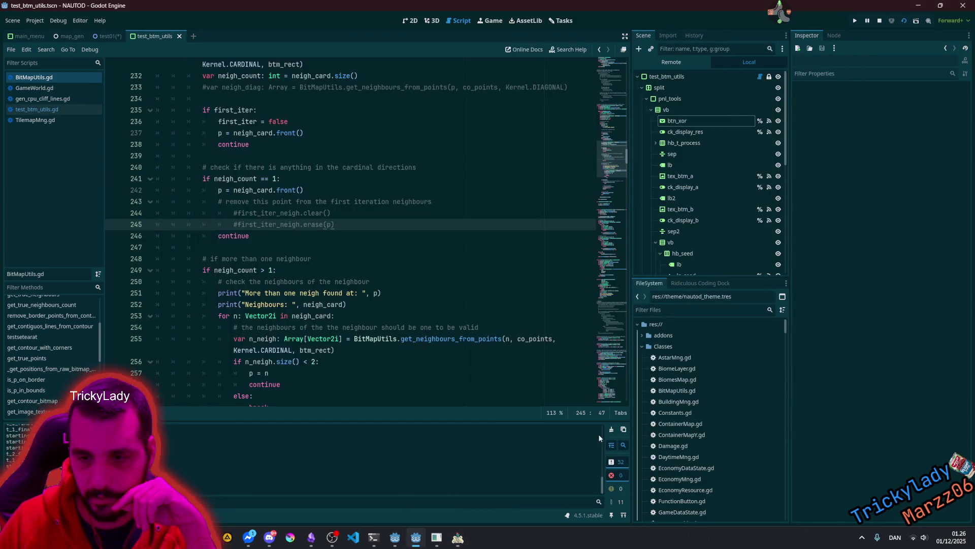
mouse_move(467, 421)
mouse_down()
mouse_move(457, 138)
mouse_move(421, 184)
mouse_move(436, 336)
mouse_up()
click(445, 480)
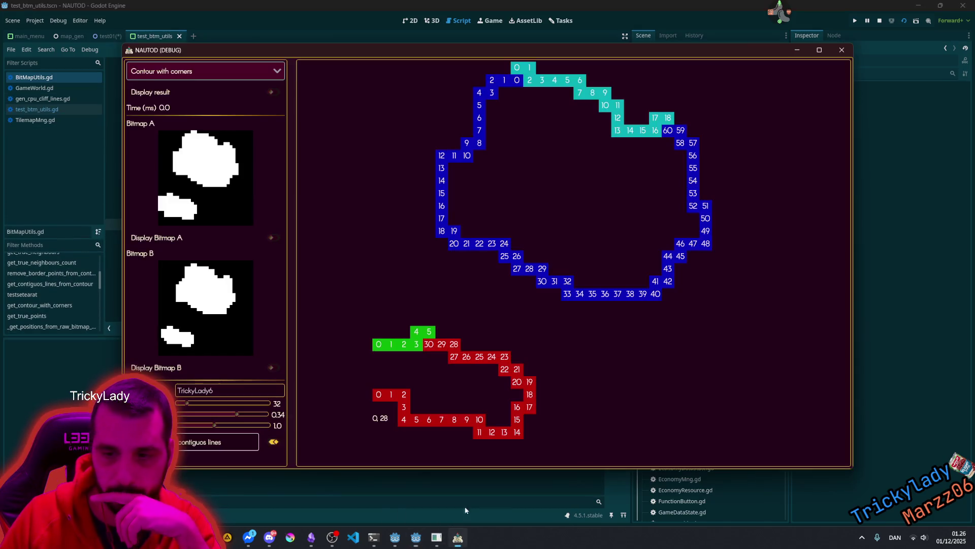
click(187, 443)
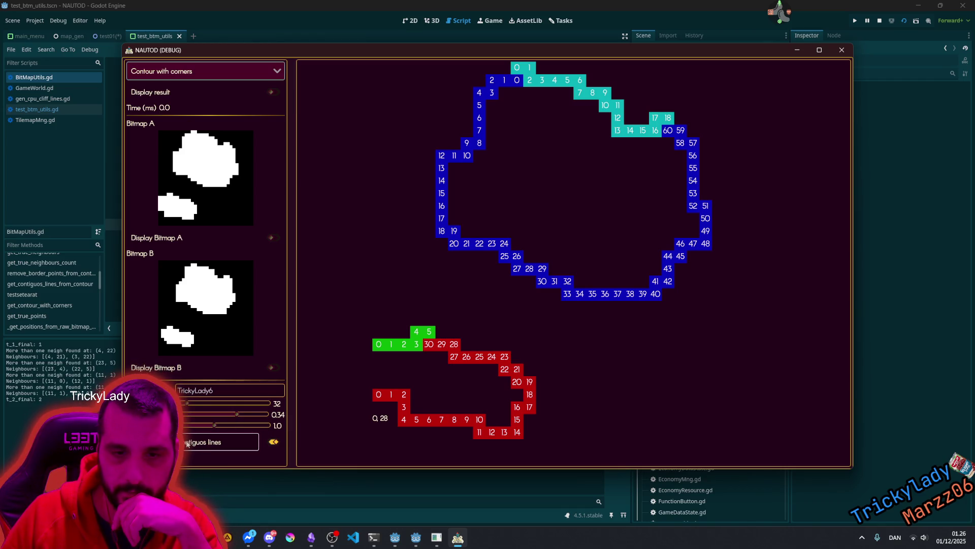
Step: Inspect the printed multiple-neighbour points, such as (4, 22) and (11, 0), in the Output log
click(70, 348)
drag(35, 335, 36, 202)
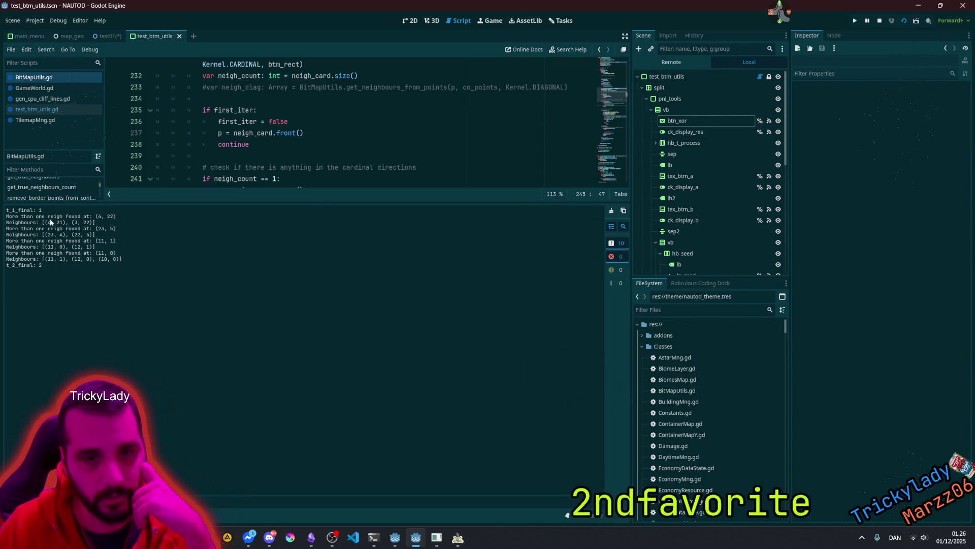
mouse_move(97, 217)
mouse_down()
mouse_move(124, 216)
mouse_move(117, 229)
mouse_up()
click(34, 222)
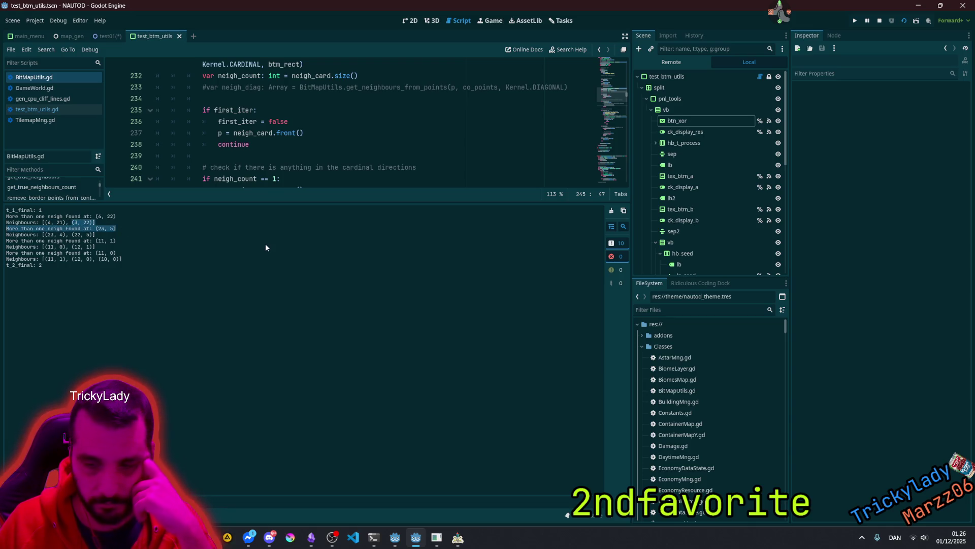
click(101, 246)
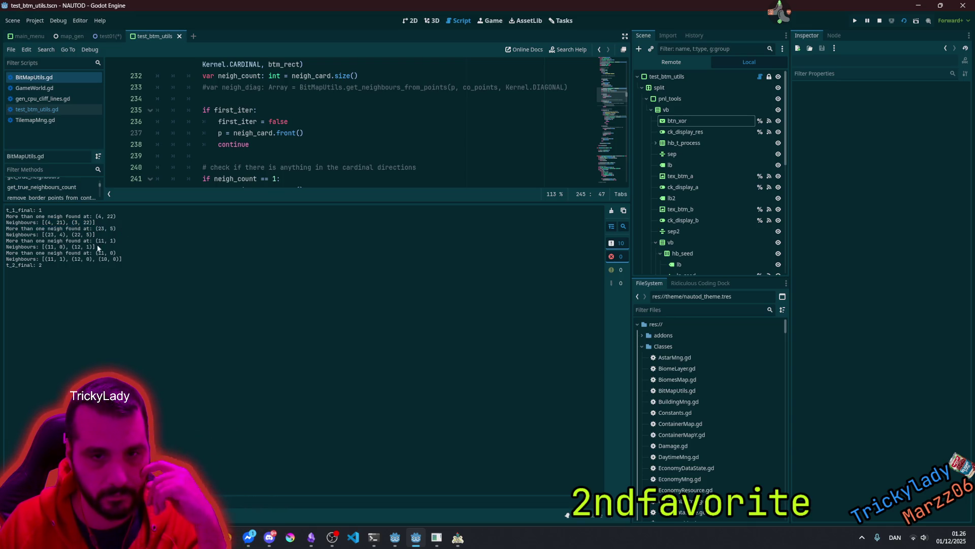
mouse_move(116, 253)
mouse_down()
mouse_move(96, 254)
mouse_move(121, 261)
mouse_up()
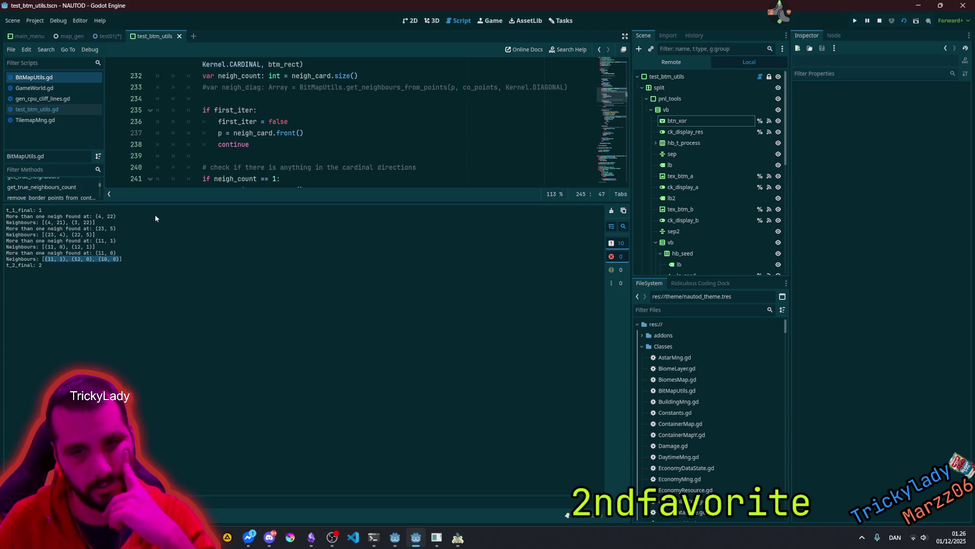
drag(152, 202, 152, 269)
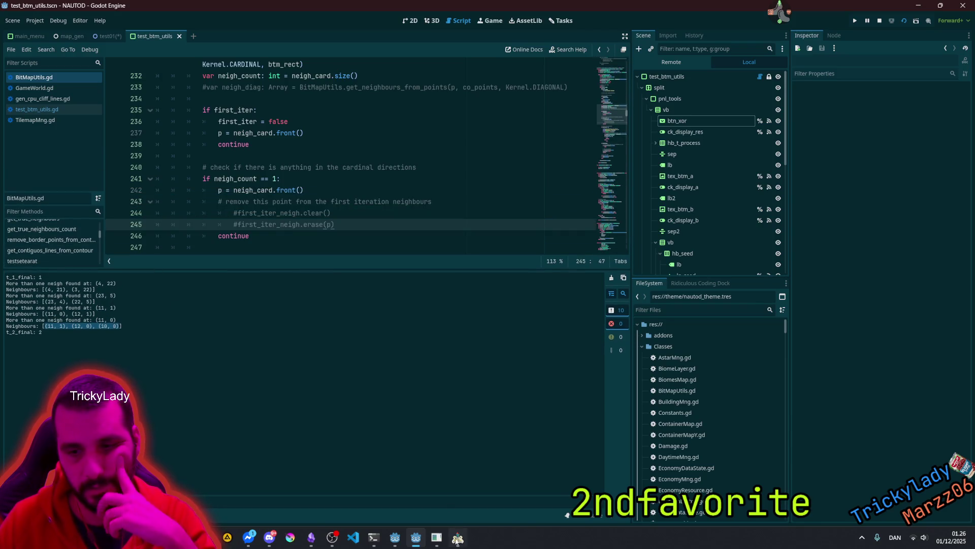
click(457, 538)
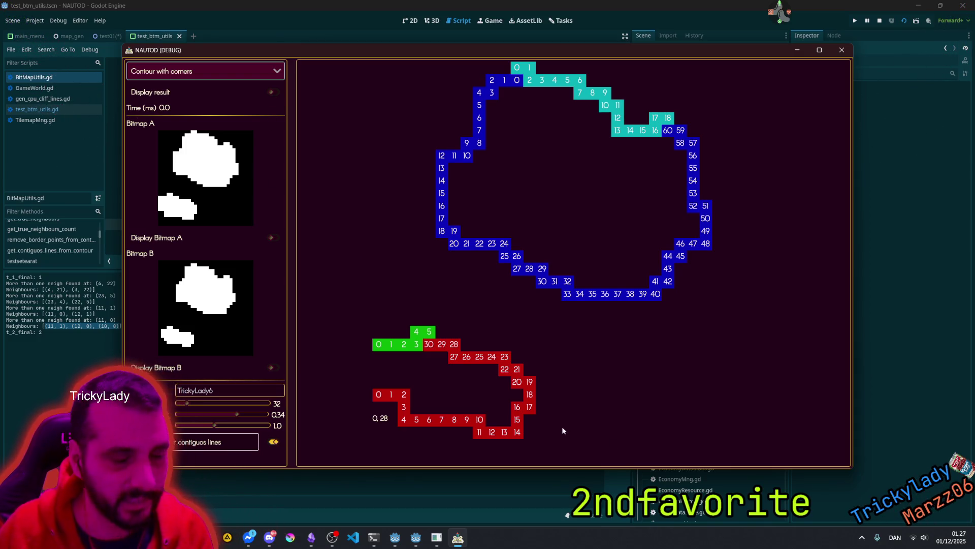
Step: Filter Twitcher's user list by the viewer's username
key(alt+Tab)
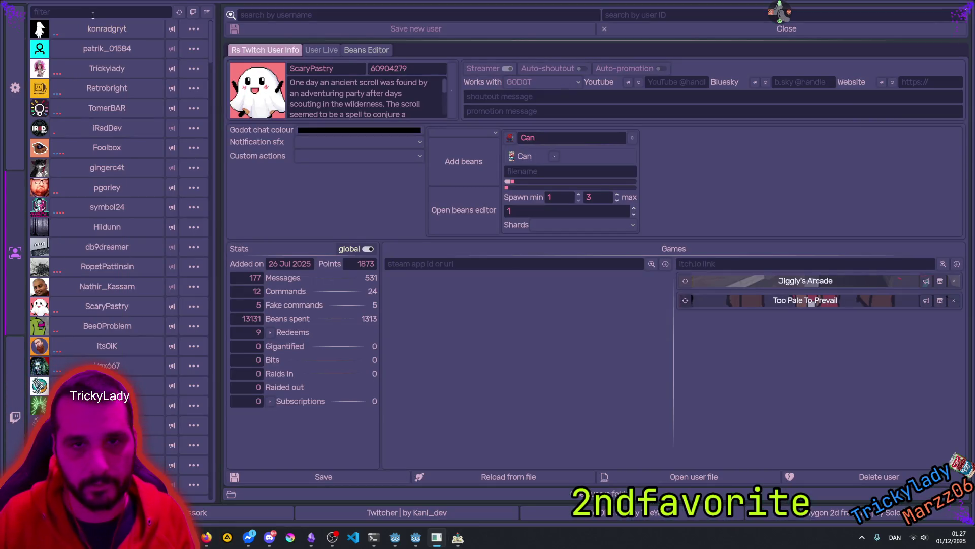
click(93, 15)
text(seto)
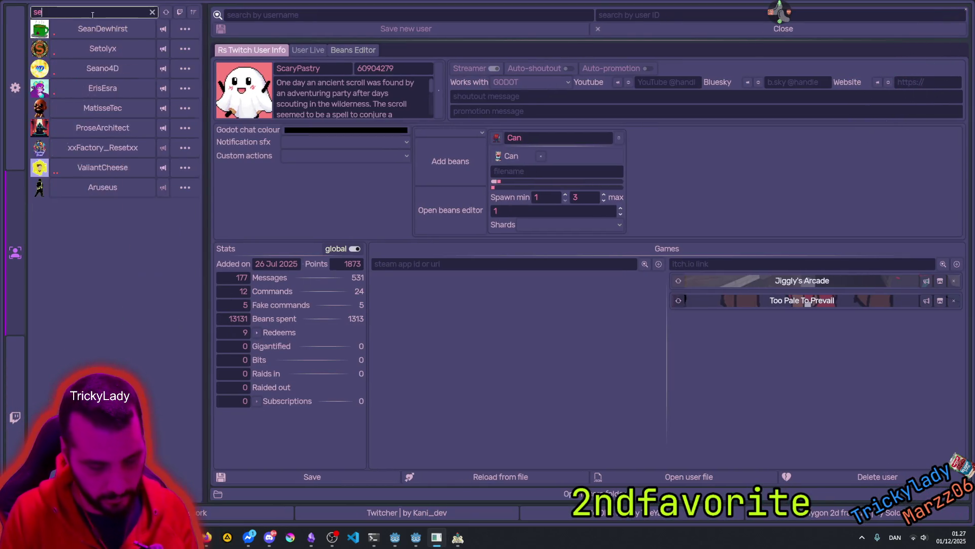
click(163, 29)
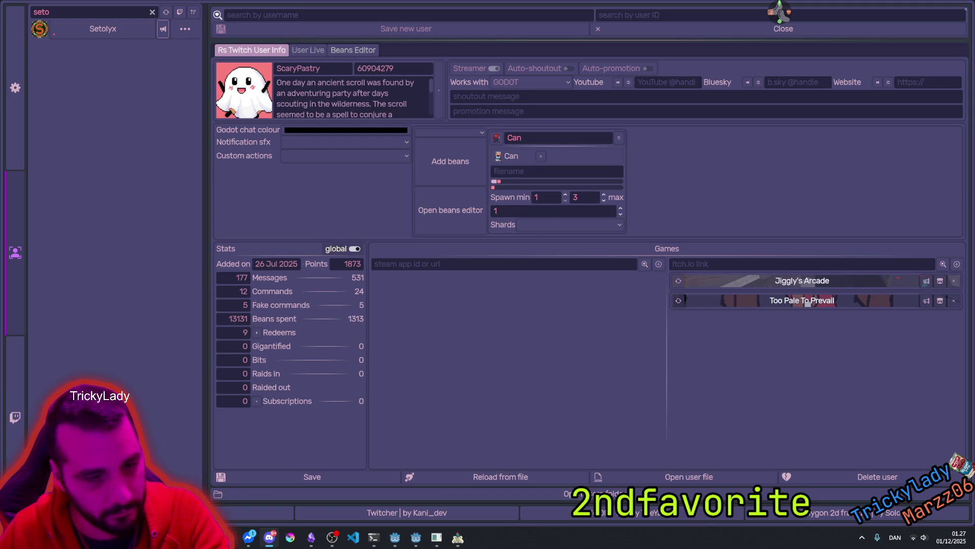
key(alt+Tab)
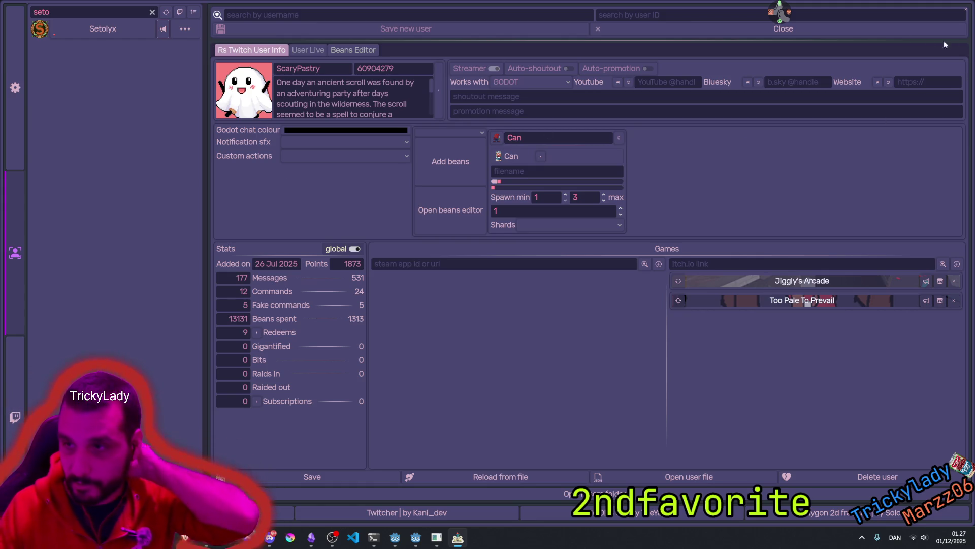
Step: Refilter, open the viewer's details and show the itch.io info for Locks & Larceny
click(152, 12)
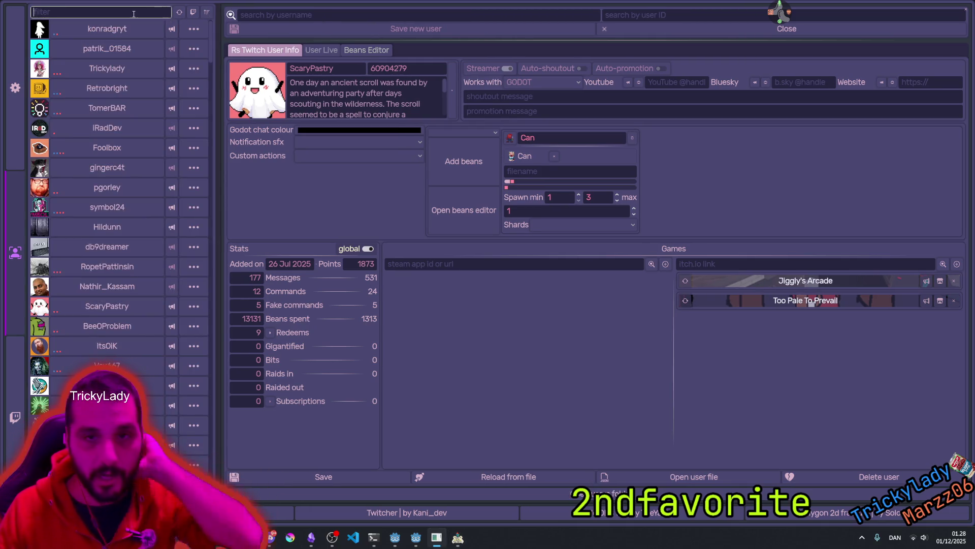
text(seto)
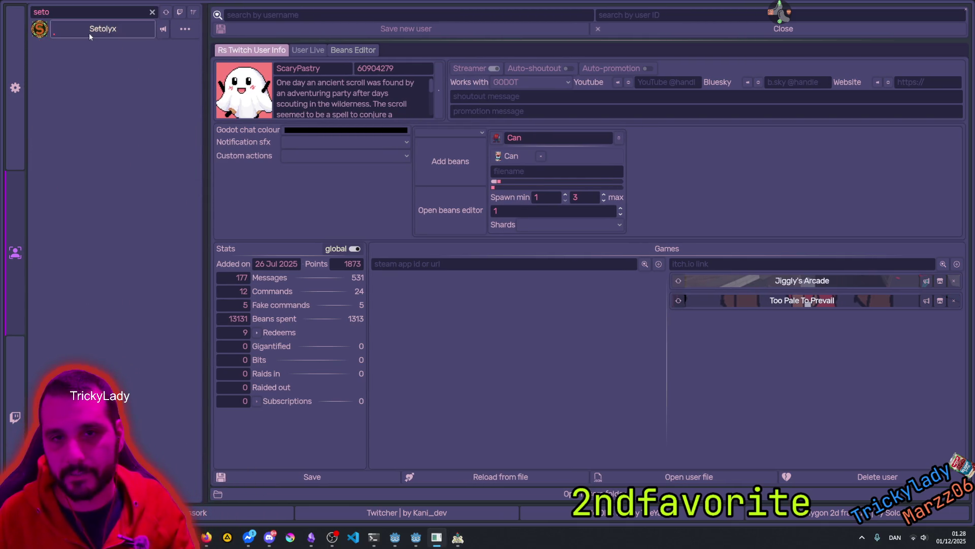
click(91, 30)
click(833, 279)
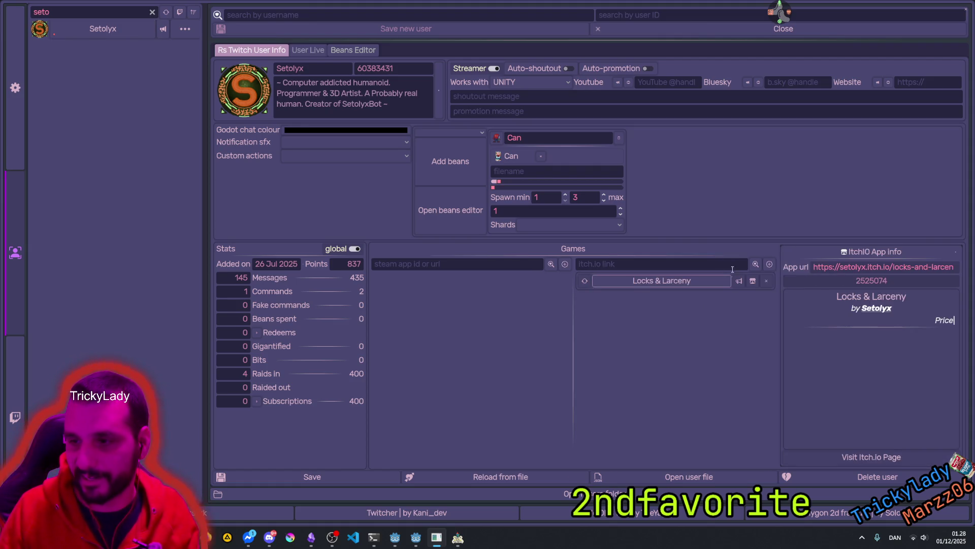
click(738, 280)
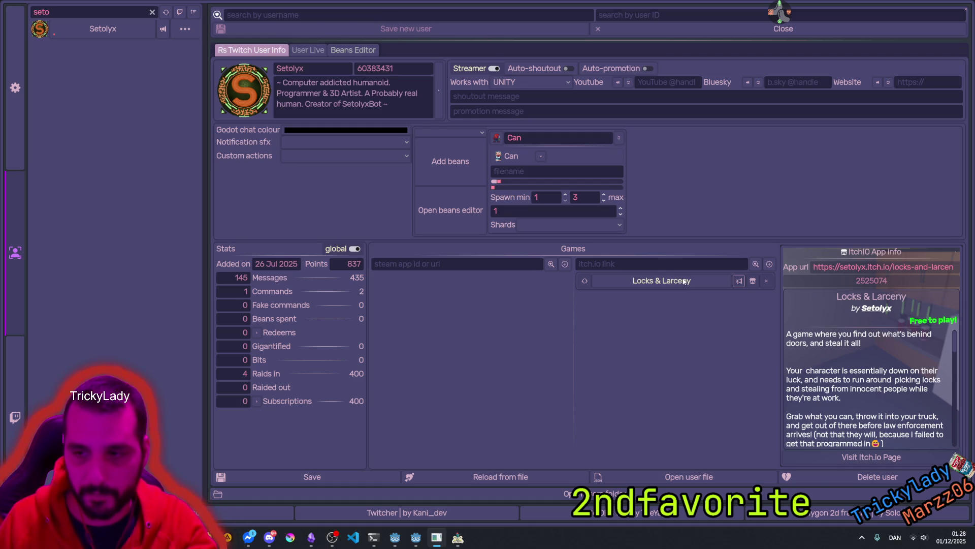
Step: Browse the Locks & Larceny itch.io page and cycle through its enlarged screenshots
click(753, 281)
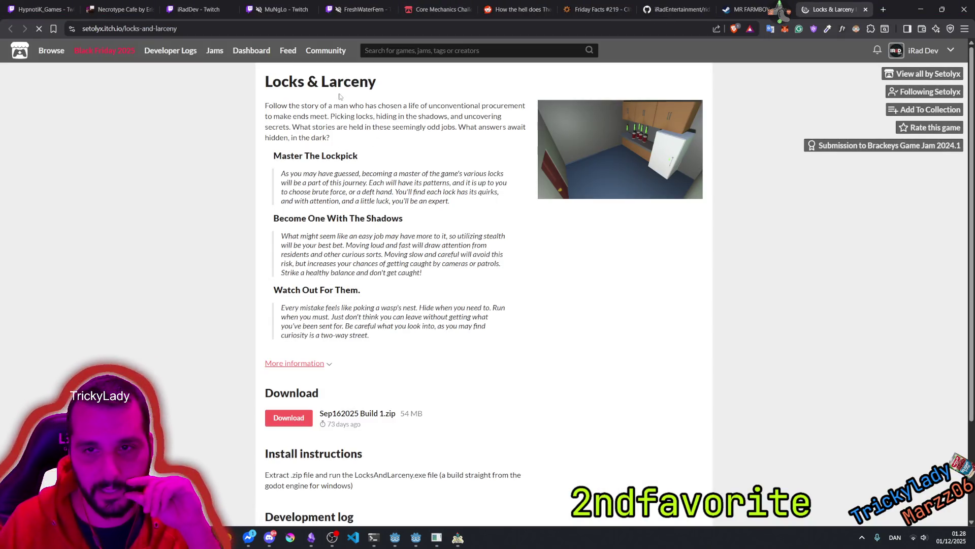
drag(337, 84, 403, 106)
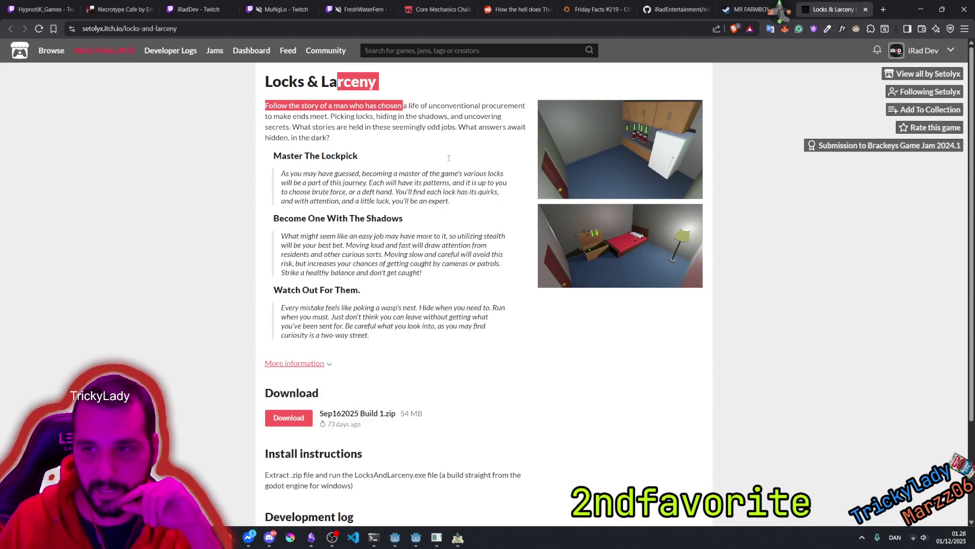
click(627, 169)
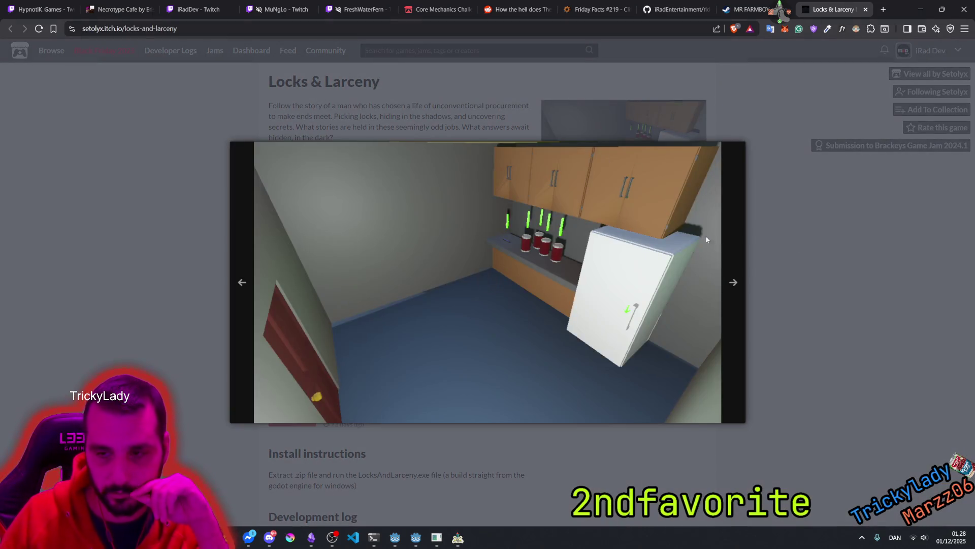
click(739, 281)
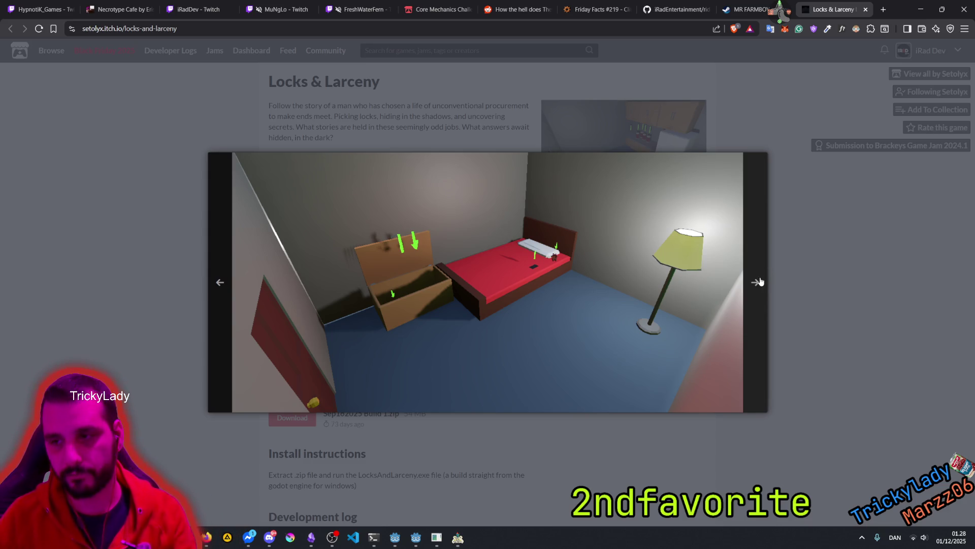
click(760, 276)
click(742, 299)
click(841, 294)
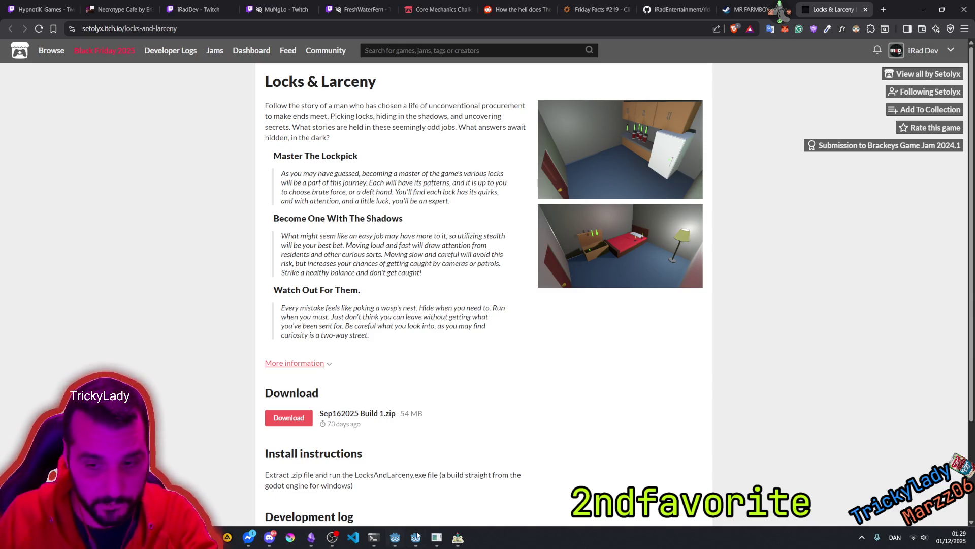
Step: Return to Godot, enlarge the code area and place the caret at line 247
click(416, 537)
drag(348, 269, 351, 345)
click(372, 247)
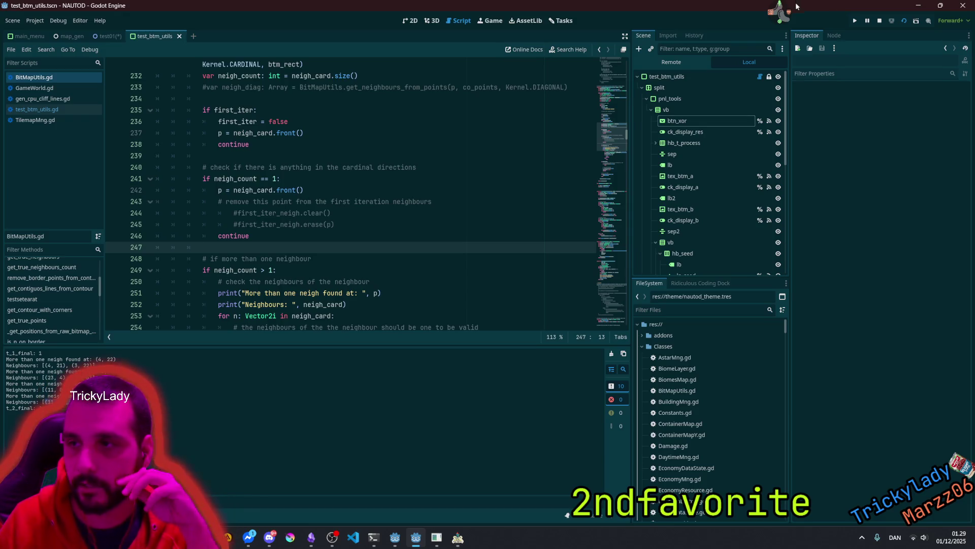
Step: Filter Twitcher for the viewer's username and open Benjumpin Hopkins Demo's Steam store page
click(779, 17)
click(776, 38)
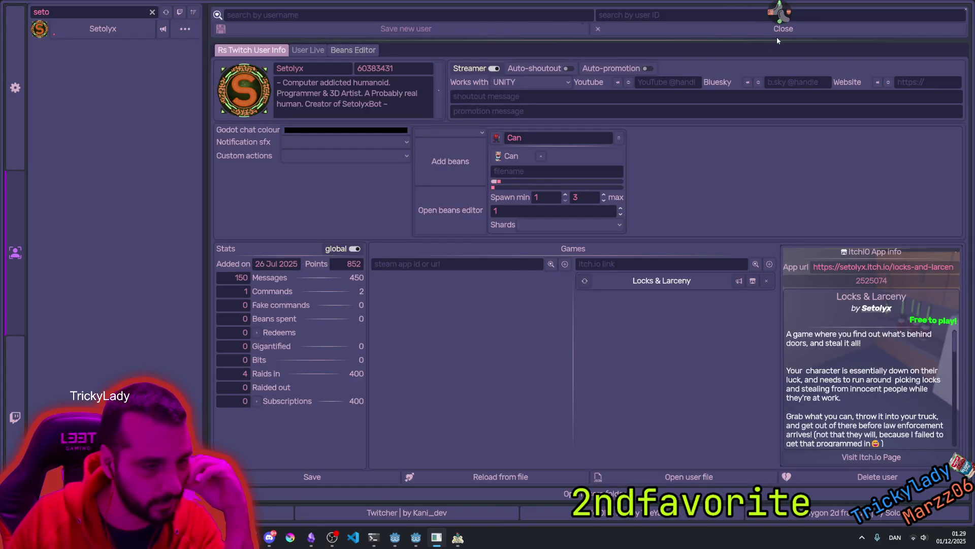
click(152, 12)
text(mrwho)
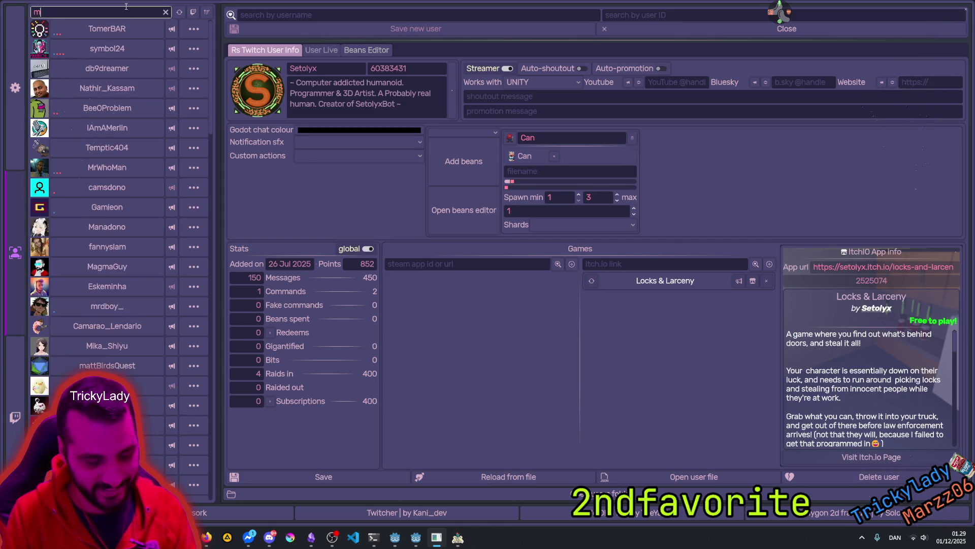
click(102, 29)
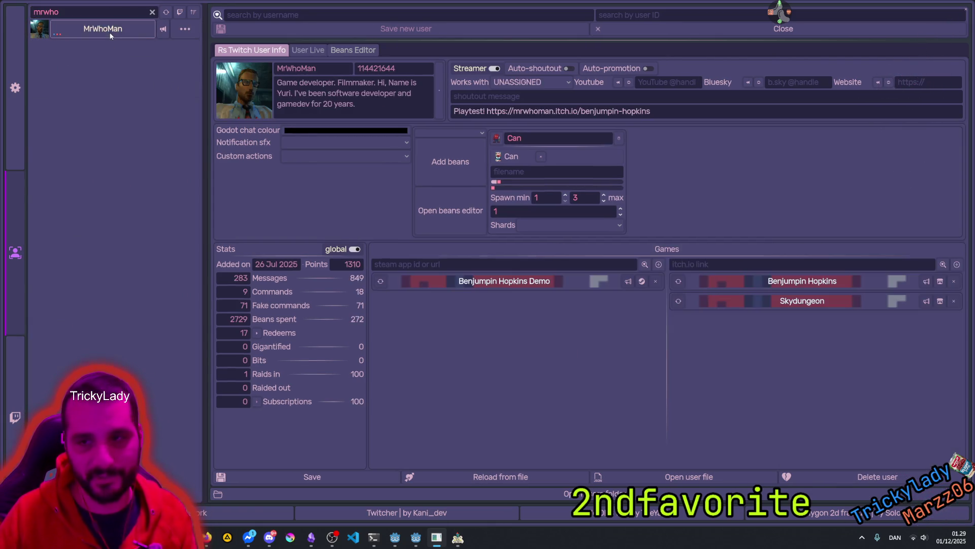
click(577, 282)
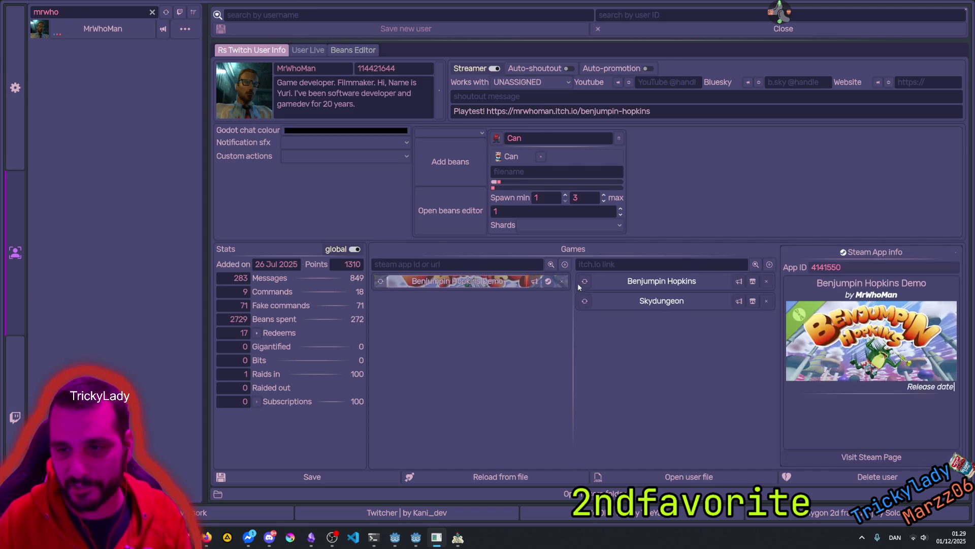
click(546, 281)
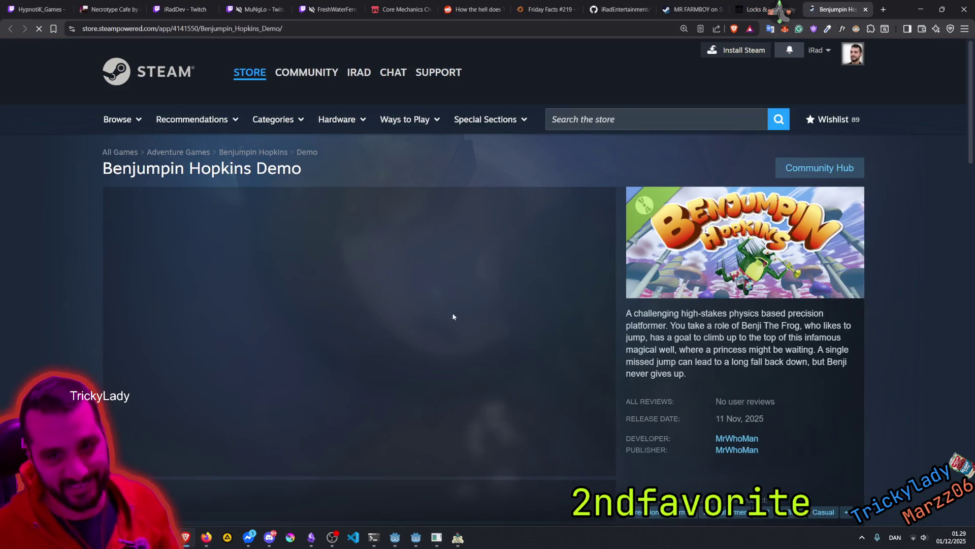
Step: Watch the Benjumpin Hopkins Demo trailer, check its itch.io entry in Twitcher, then return to Steam
scroll(428, 260, down, 3)
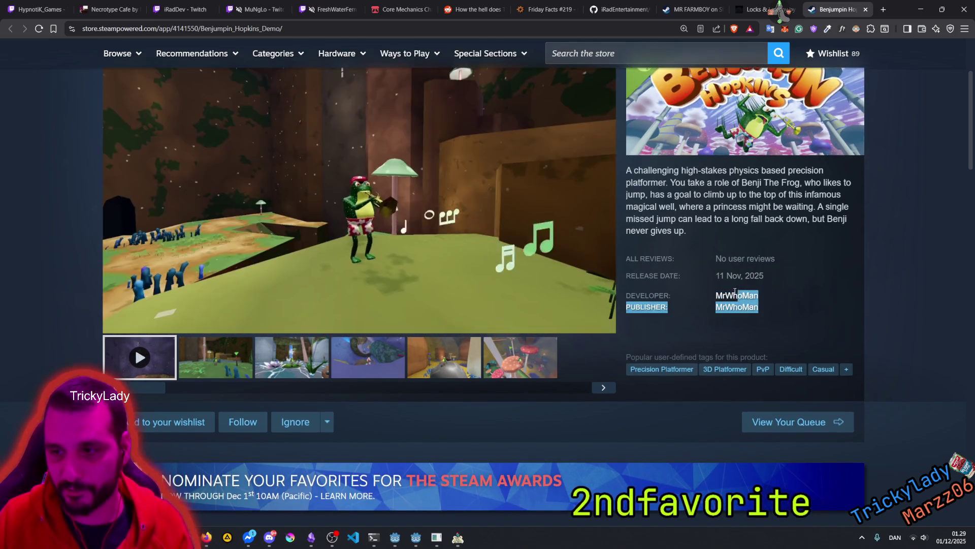
scroll(750, 243, up, 2)
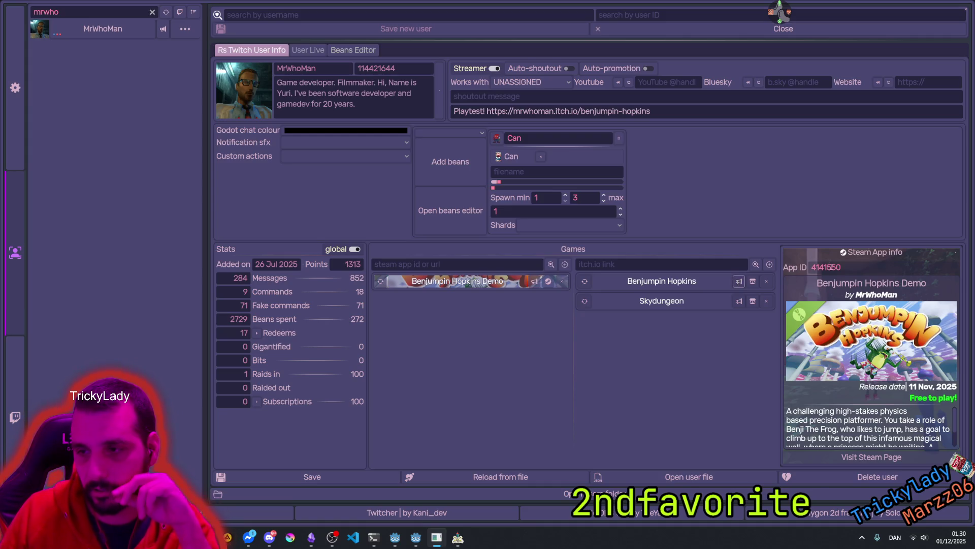
click(716, 282)
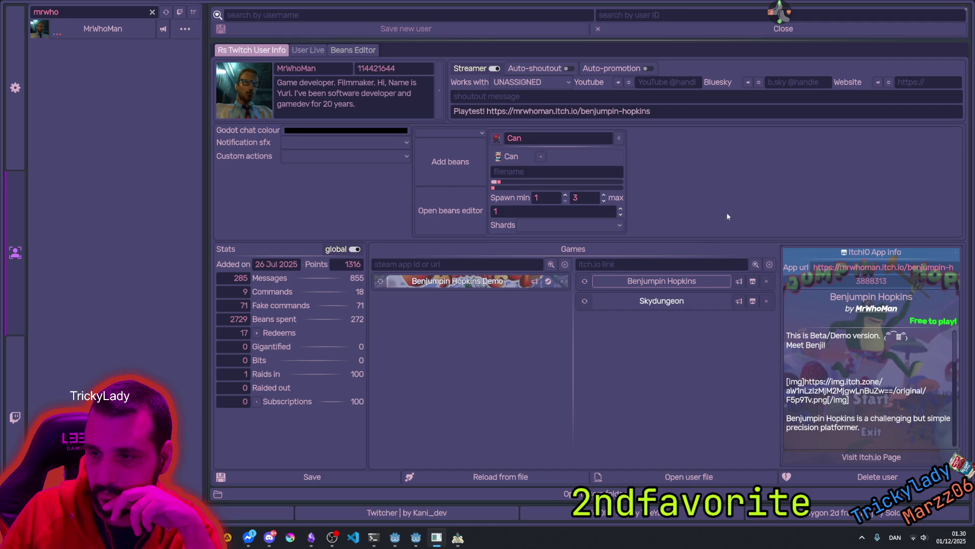
click(963, 11)
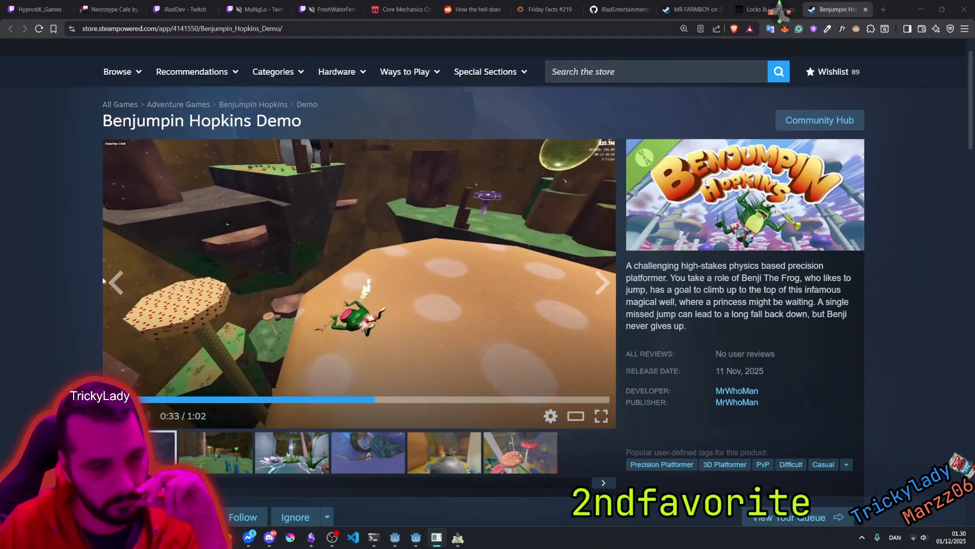
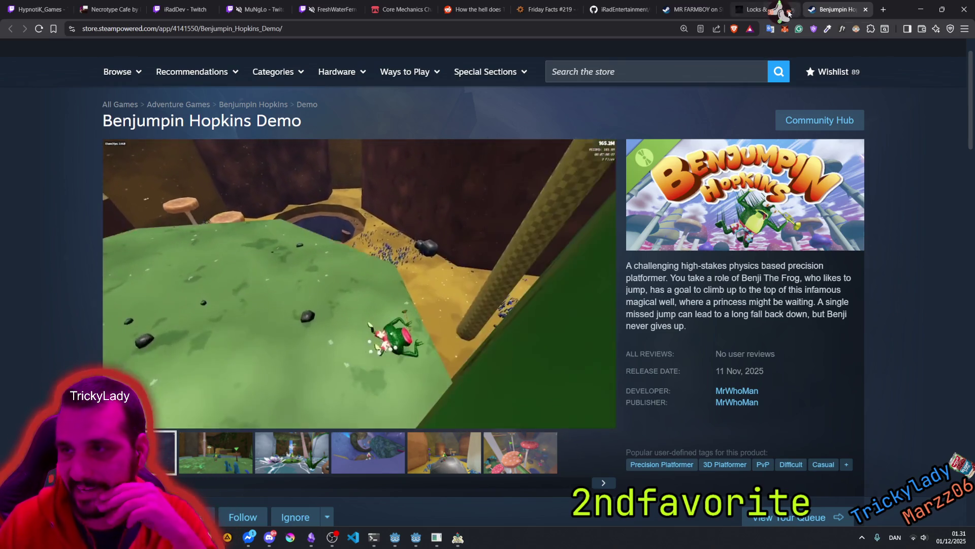
Step: Filter the user manager list, view the matching user's details and bio, then close it
key(alt+Tab)
double_click(124, 11)
key(BackSpace)
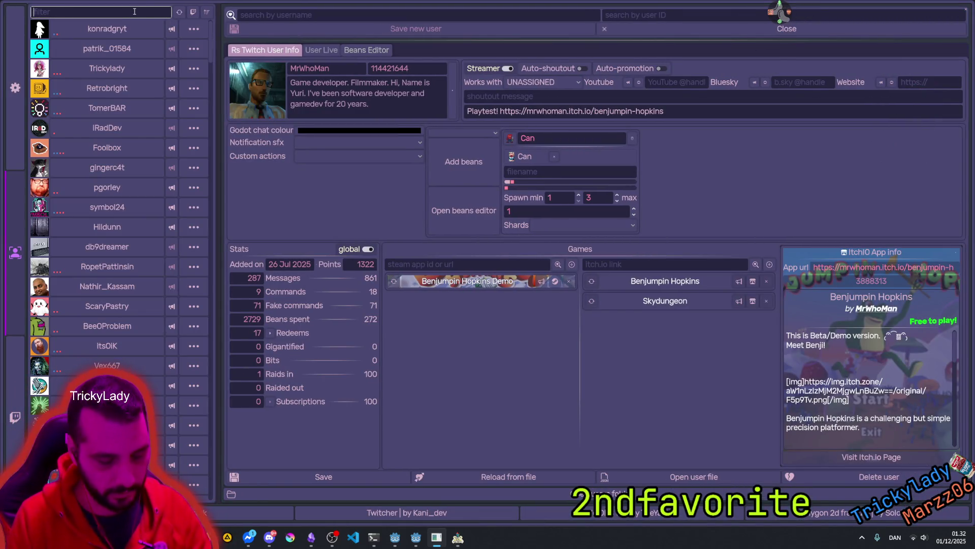
text(gre)
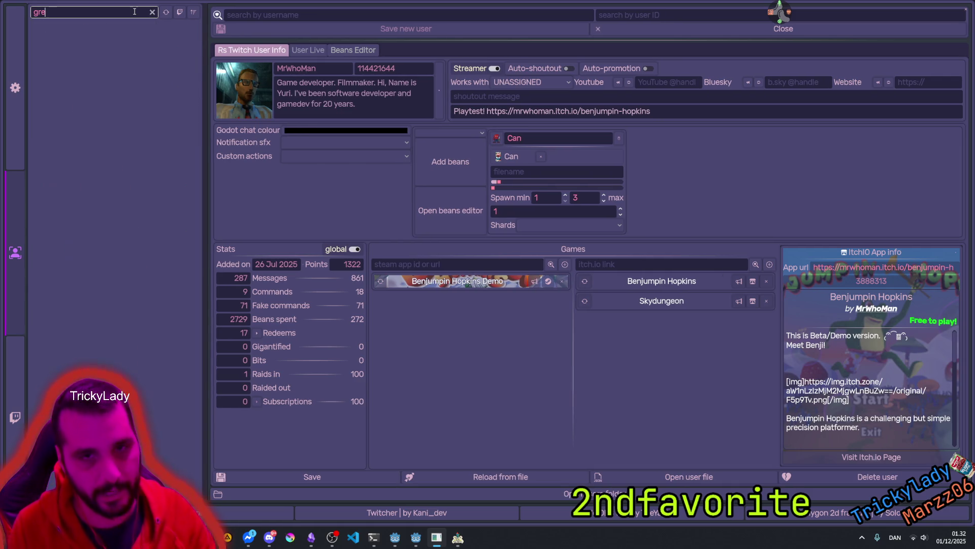
key(BackSpace)
key(BackSpace)
key(BackSpace)
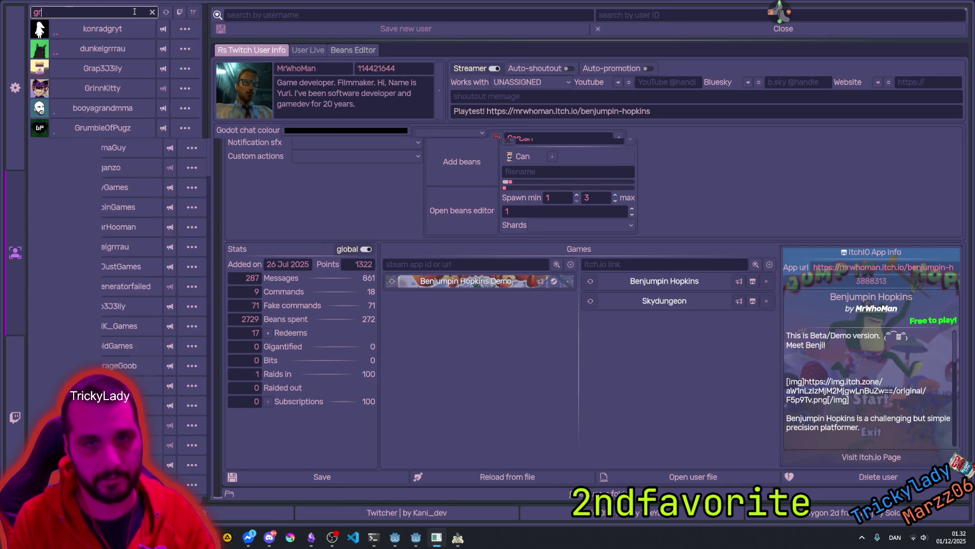
text(2nd)
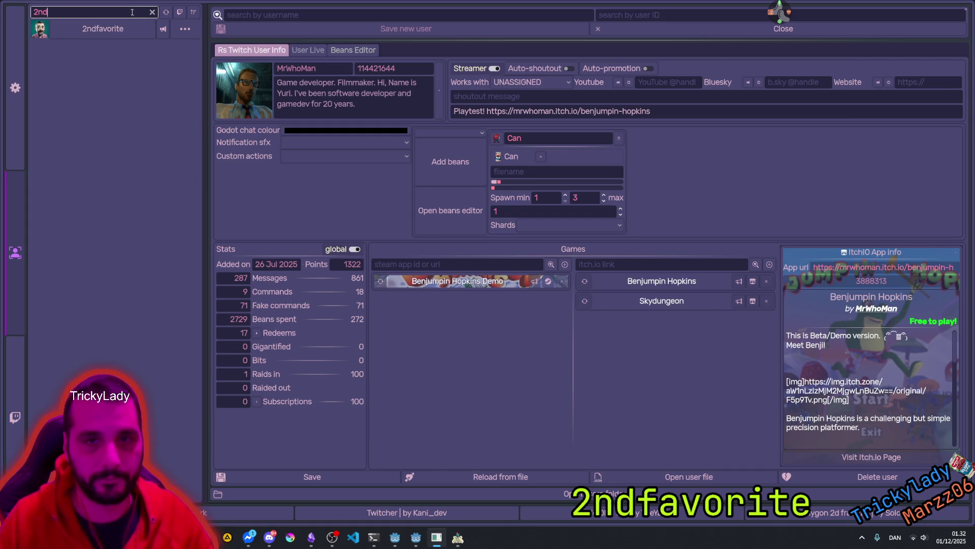
click(145, 29)
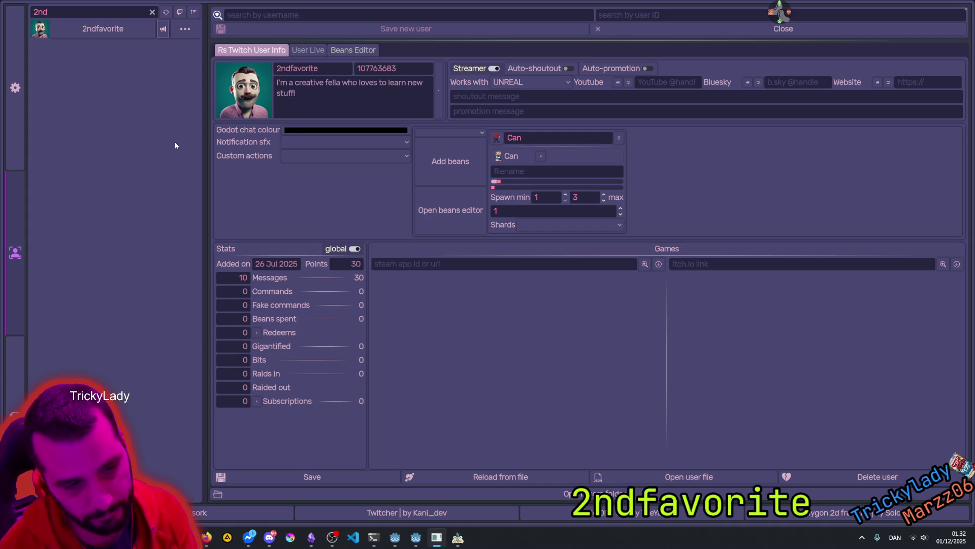
click(321, 107)
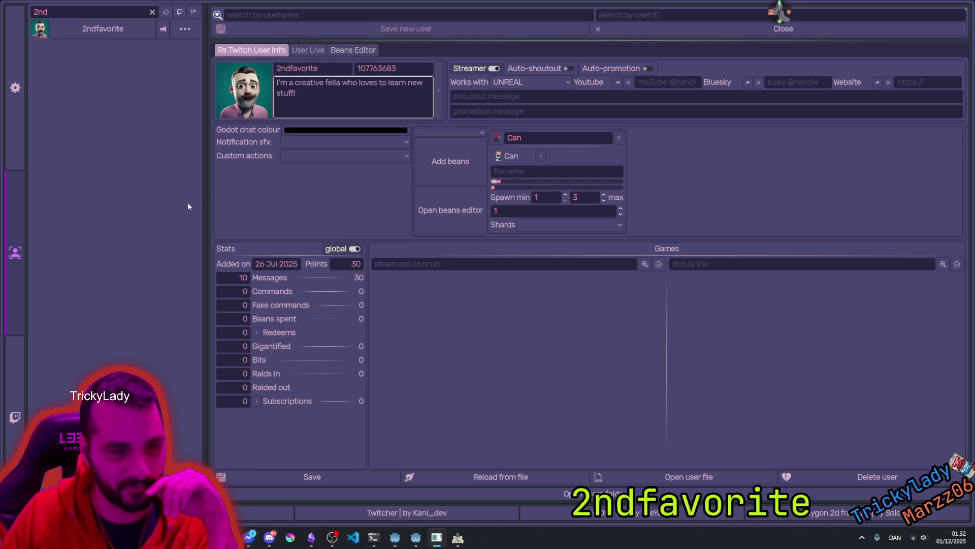
click(967, 9)
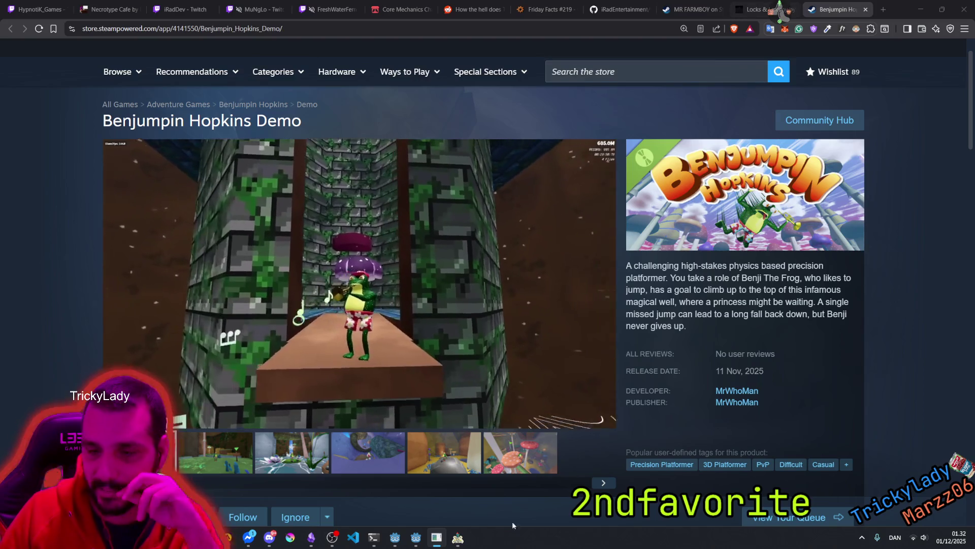
Step: Enable Display result in the NAUTOD debug window, nudge the window aside, and return to the neighbour-check code
click(457, 538)
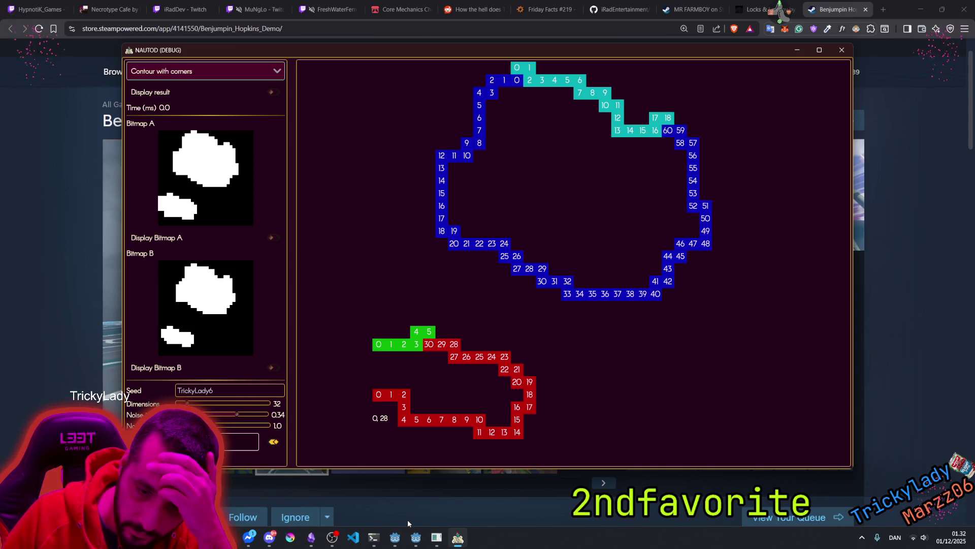
click(416, 537)
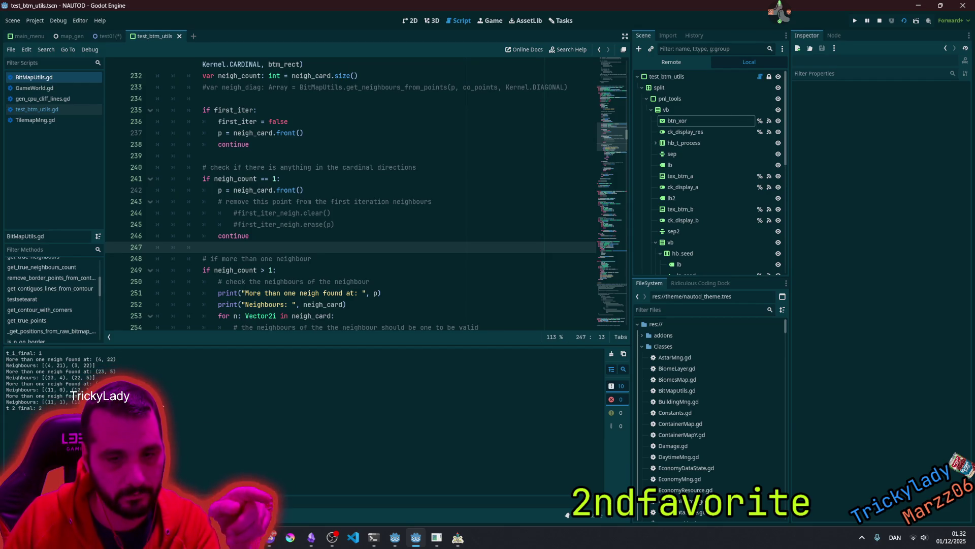
click(458, 538)
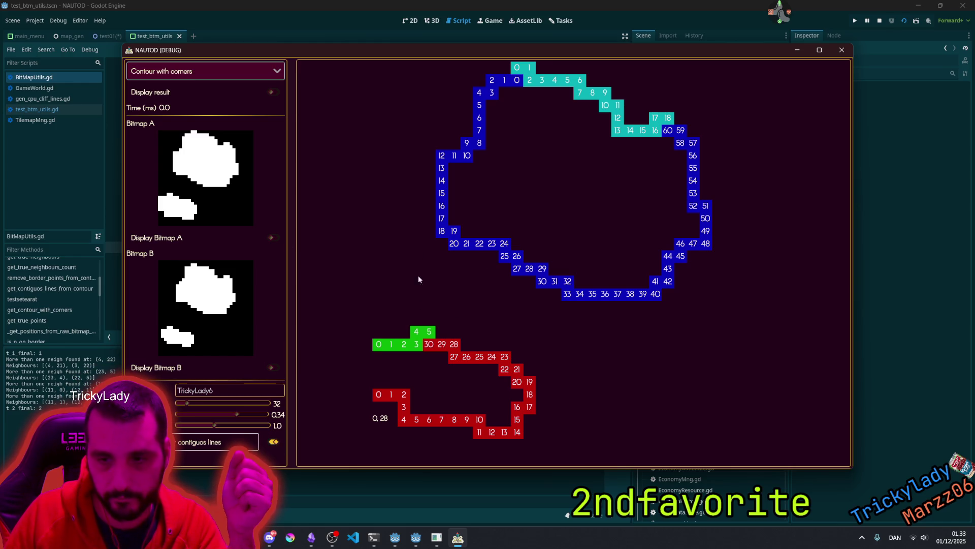
click(273, 92)
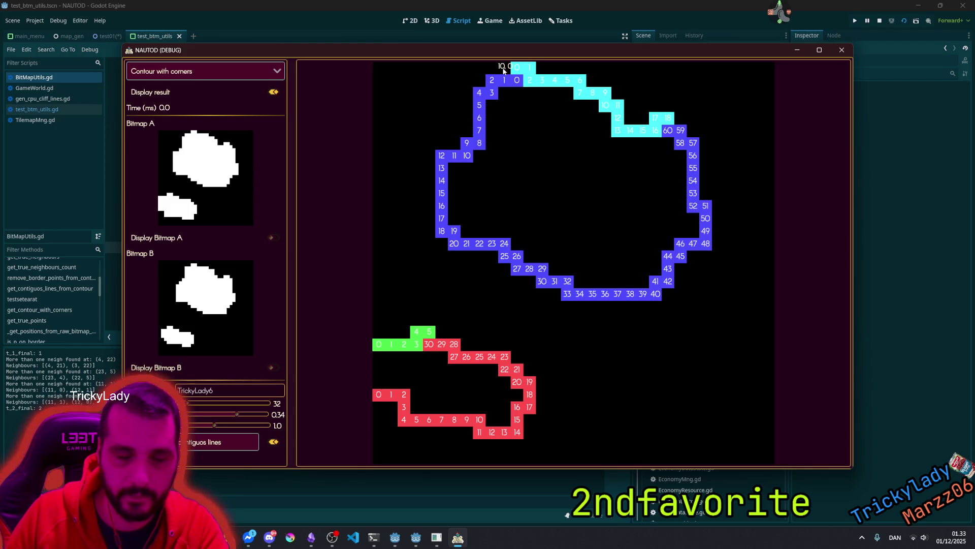
mouse_move(492, 51)
mouse_down()
mouse_move(559, 83)
mouse_move(527, 64)
mouse_up()
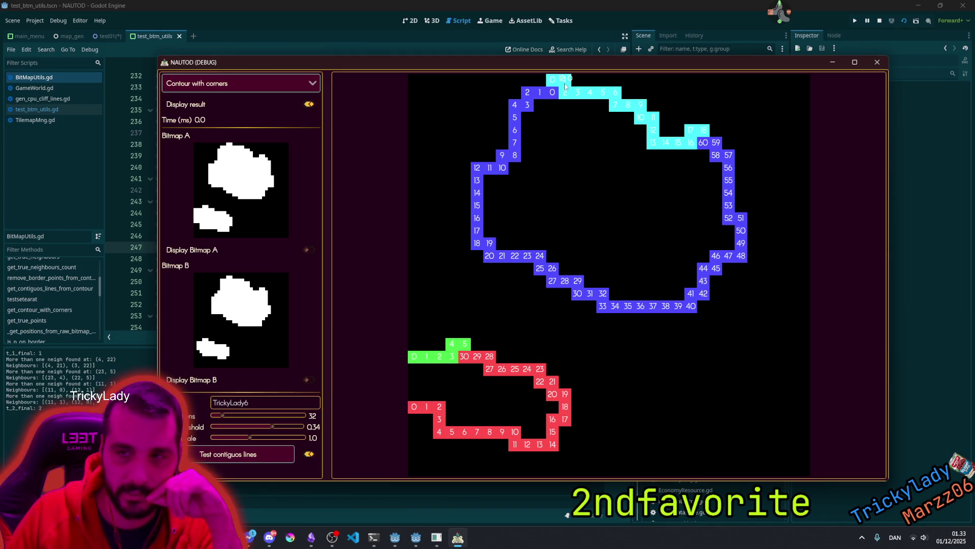
key(alt+Tab)
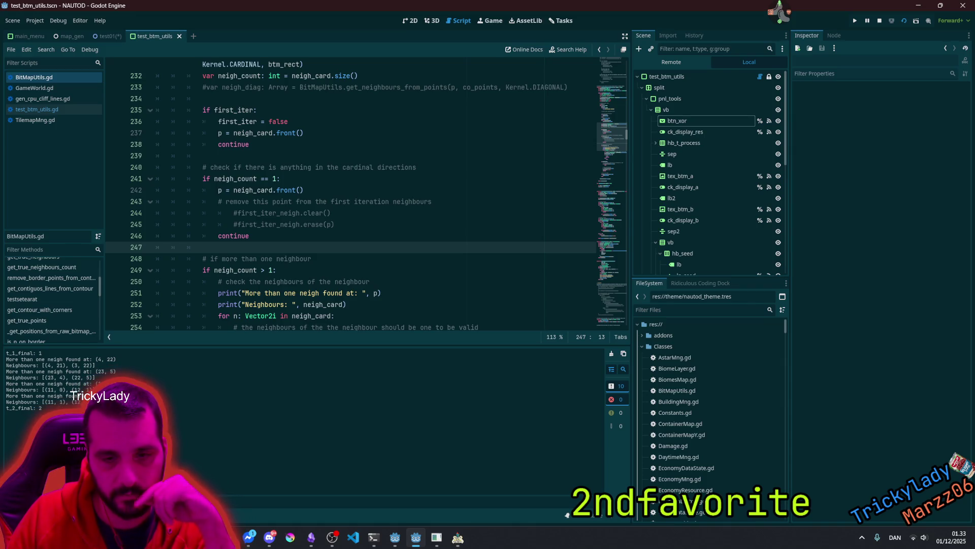
click(246, 279)
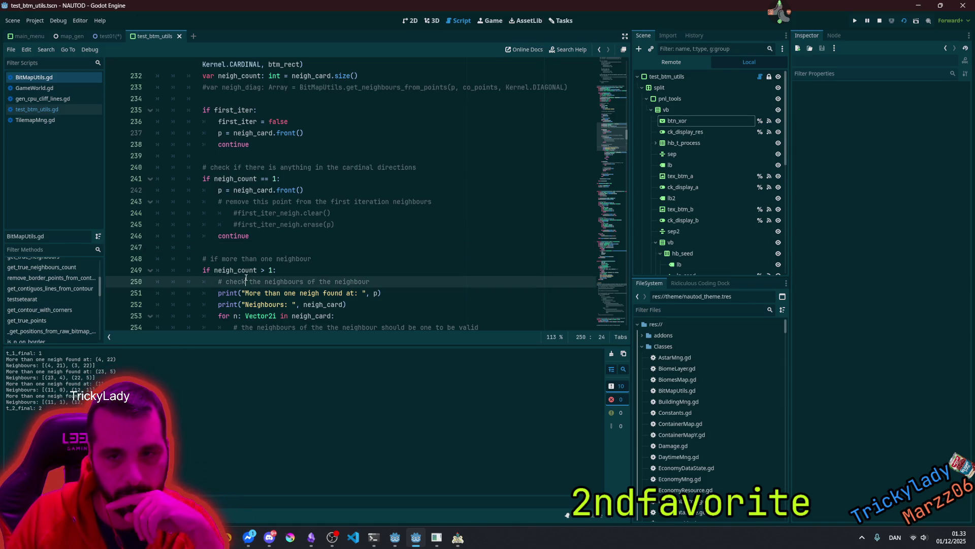
Step: Add print("but I found a neigh with only one neigh: ", n) after p = n and save
scroll(246, 278, down, 3)
mouse_move(271, 252)
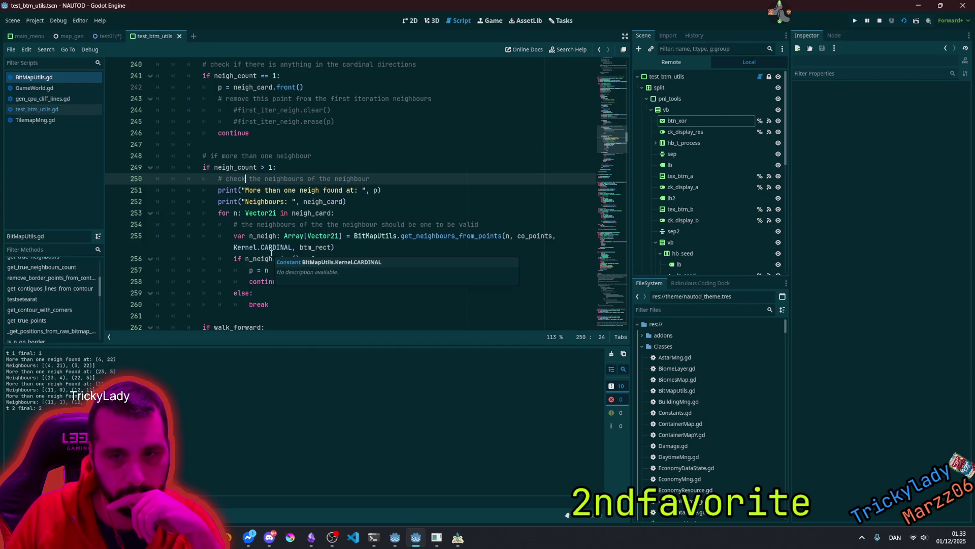
click(269, 269)
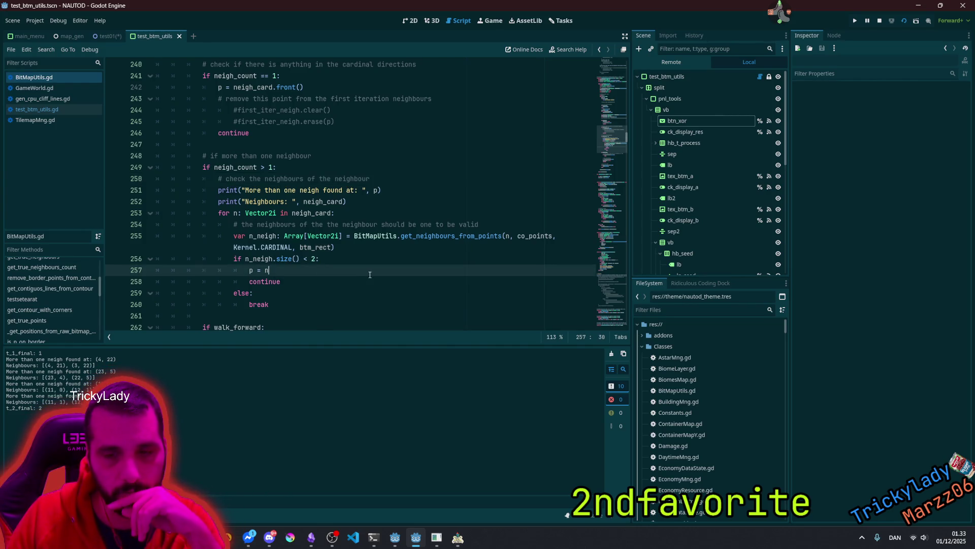
key(Return)
text(print(")
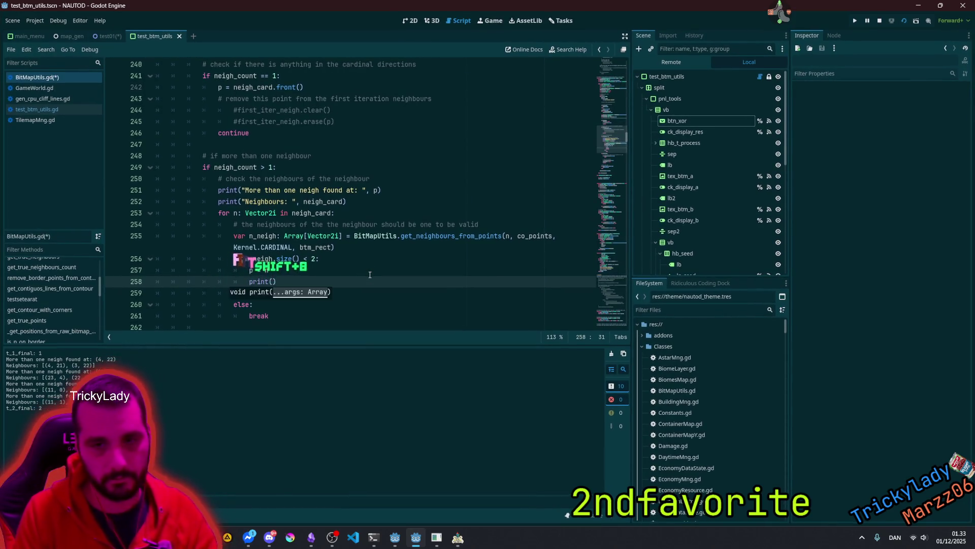
text(but I found a nei)
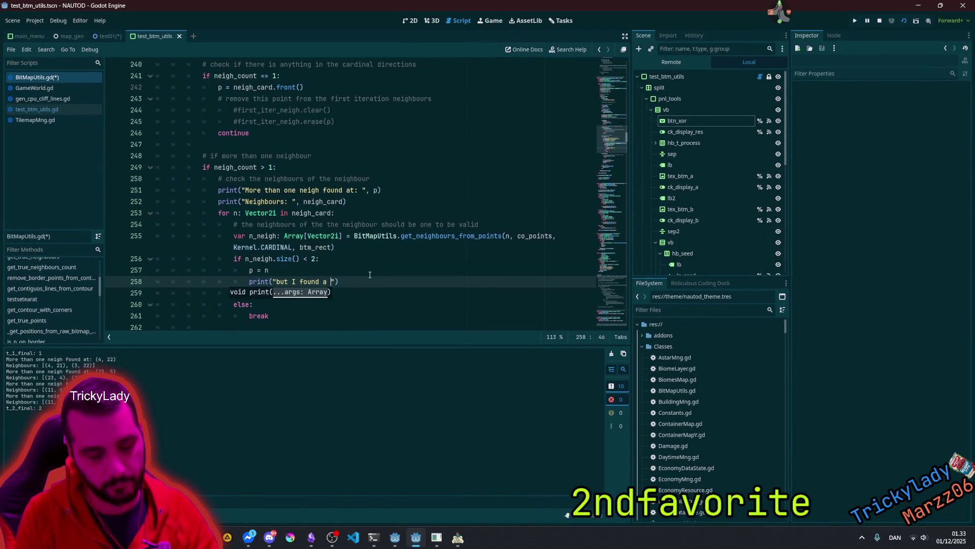
text(gh )
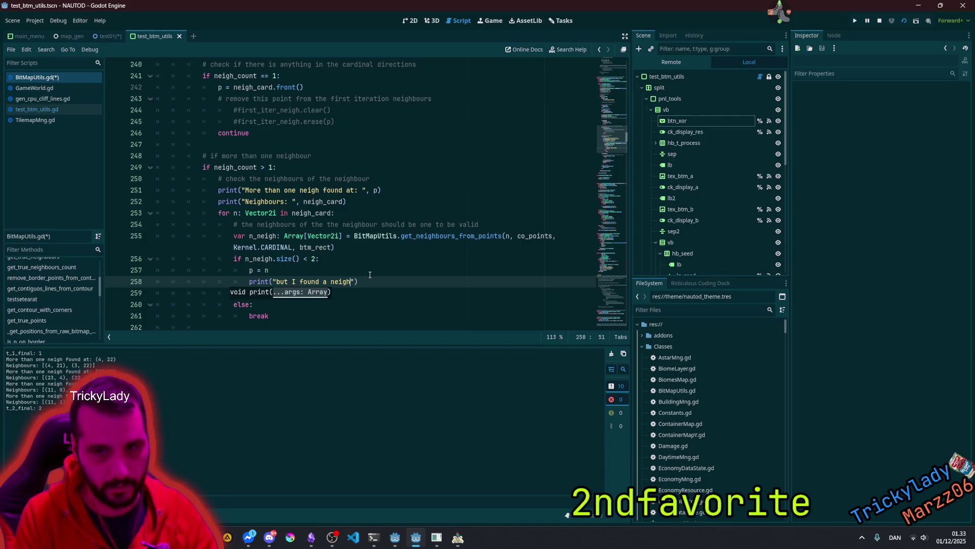
text(with only )
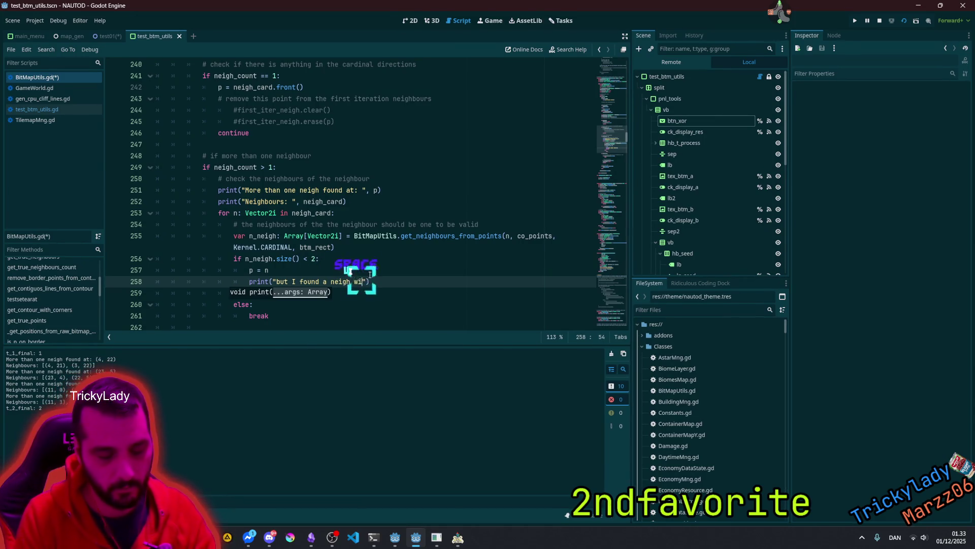
text(one ne)
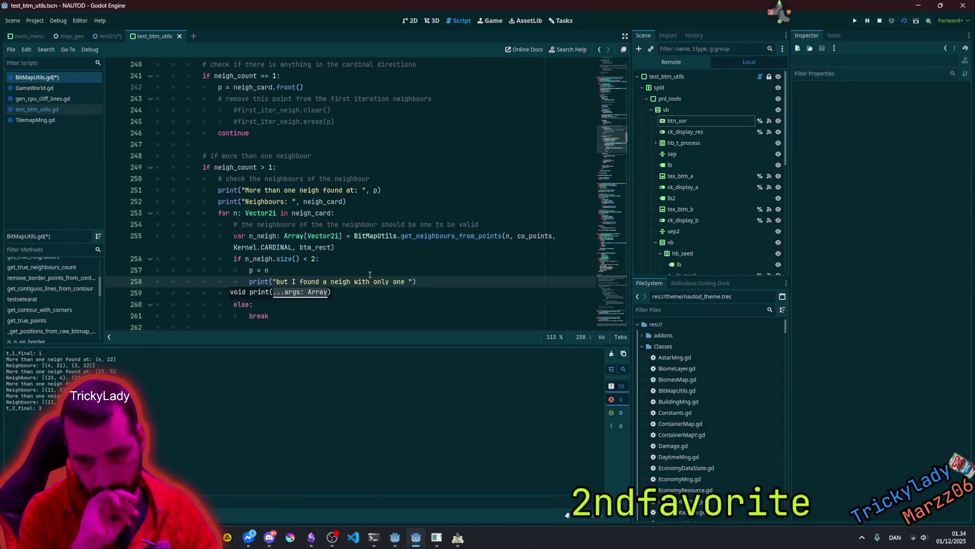
text(igh)
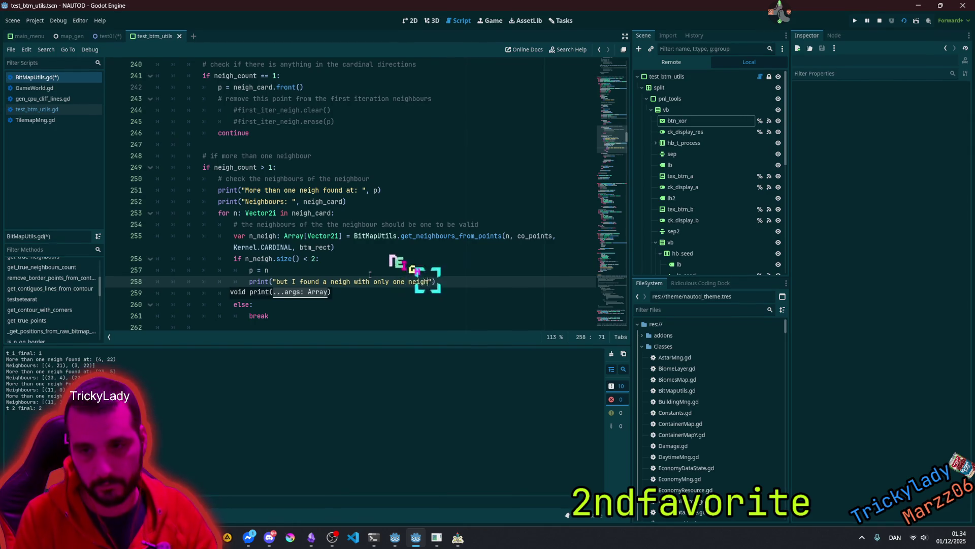
text(: ", )
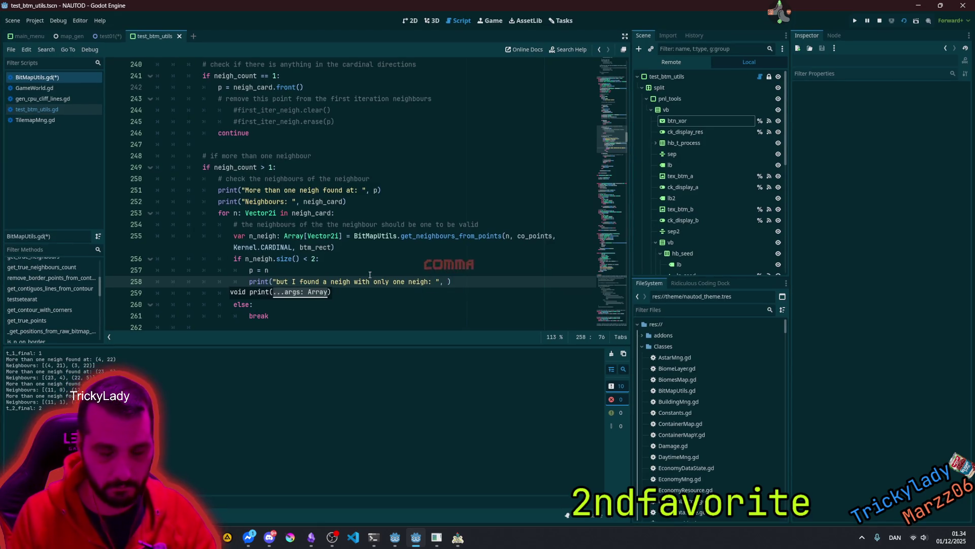
text(n)
click(293, 270)
key(ctrl+s)
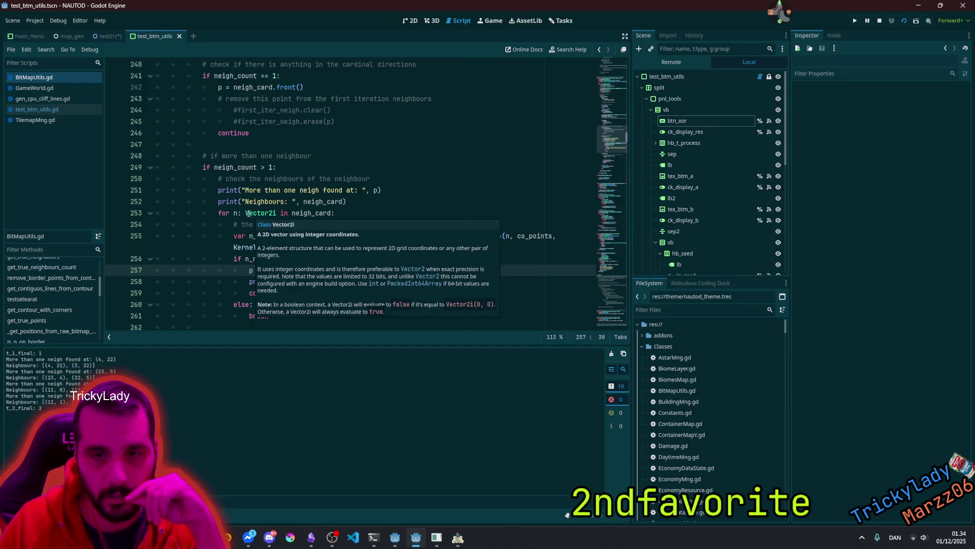
click(459, 539)
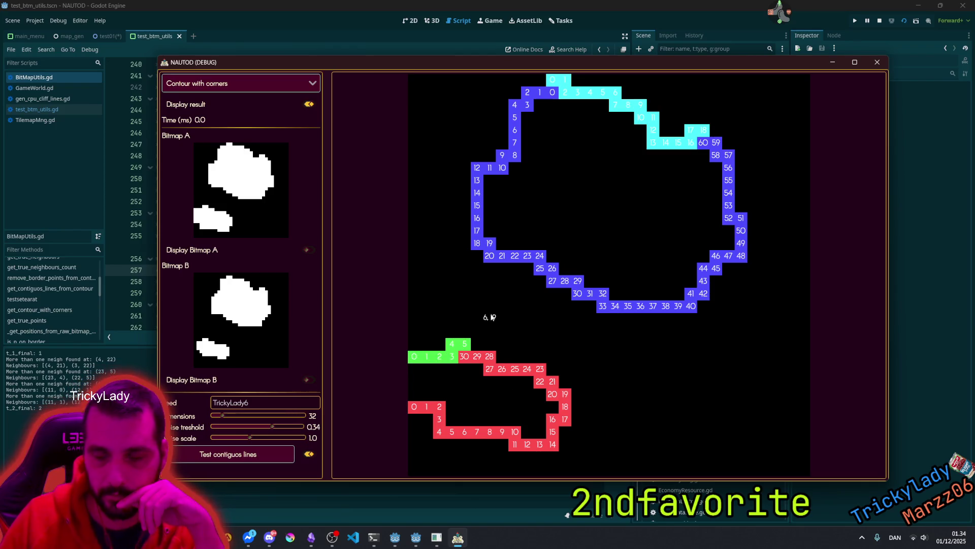
click(269, 452)
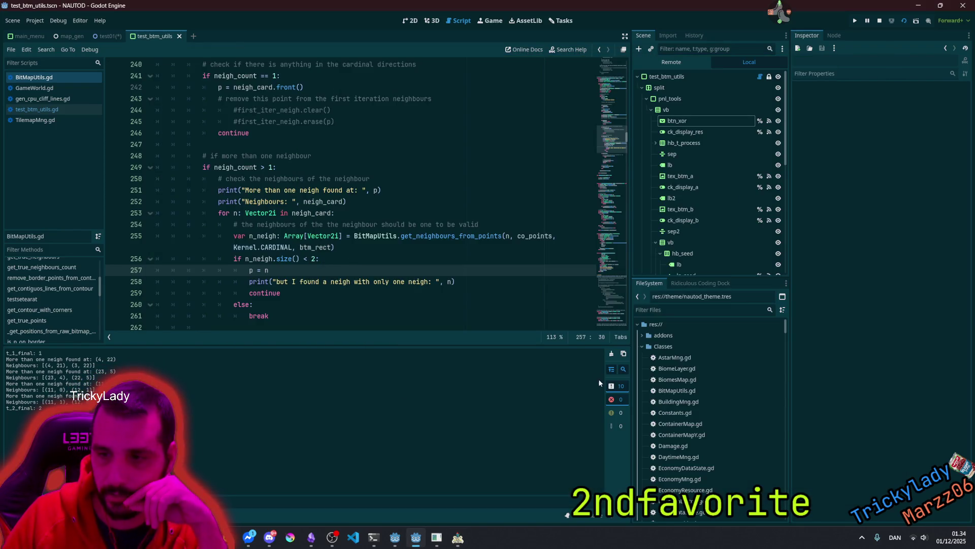
click(612, 354)
key(F6)
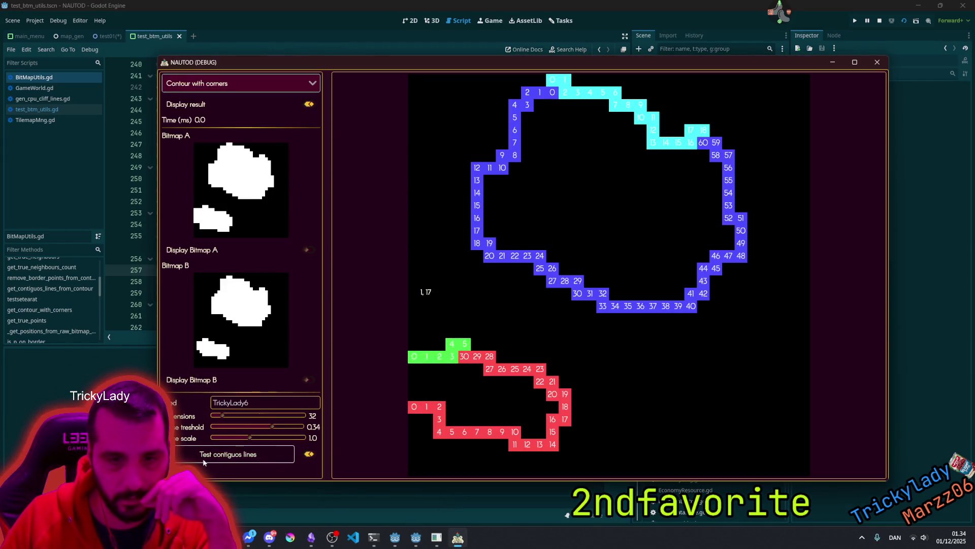
click(60, 391)
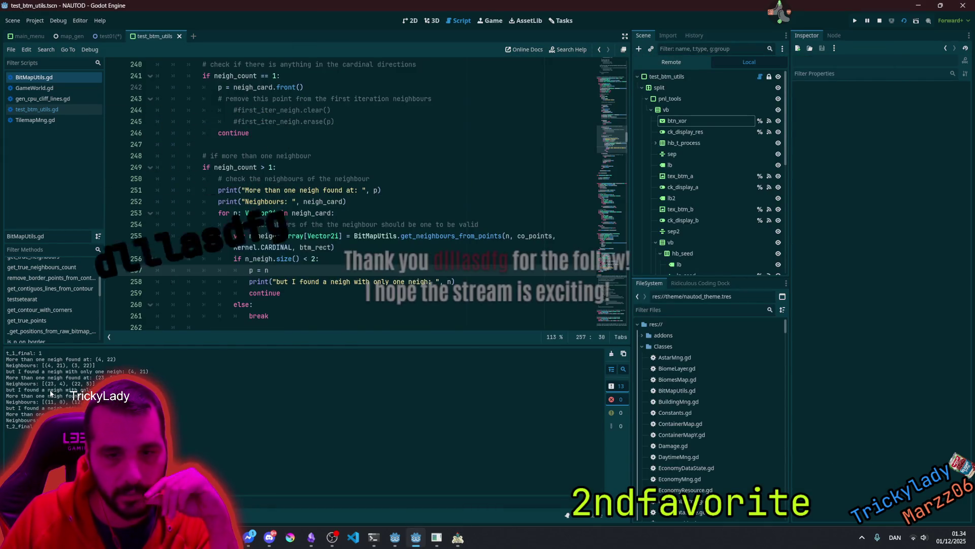
drag(6, 390, 77, 390)
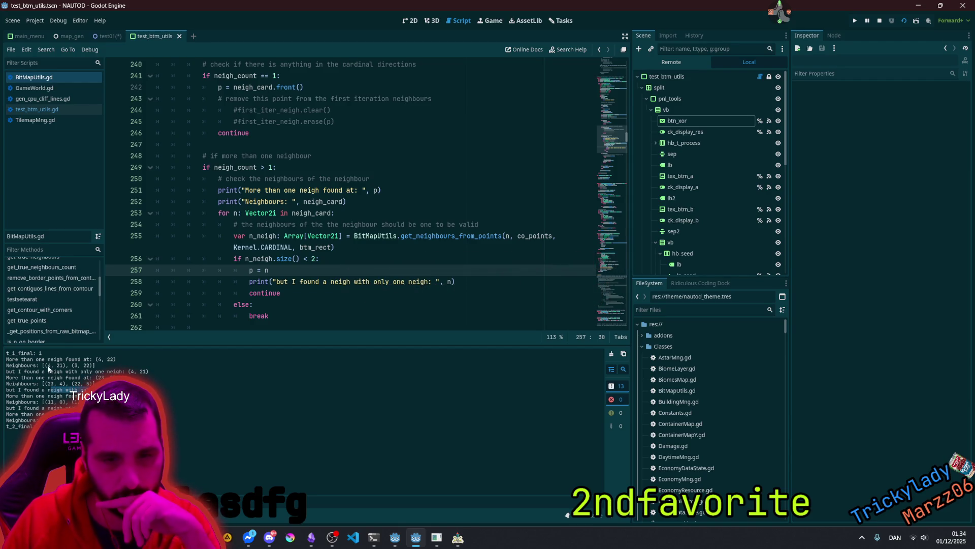
drag(50, 361, 143, 371)
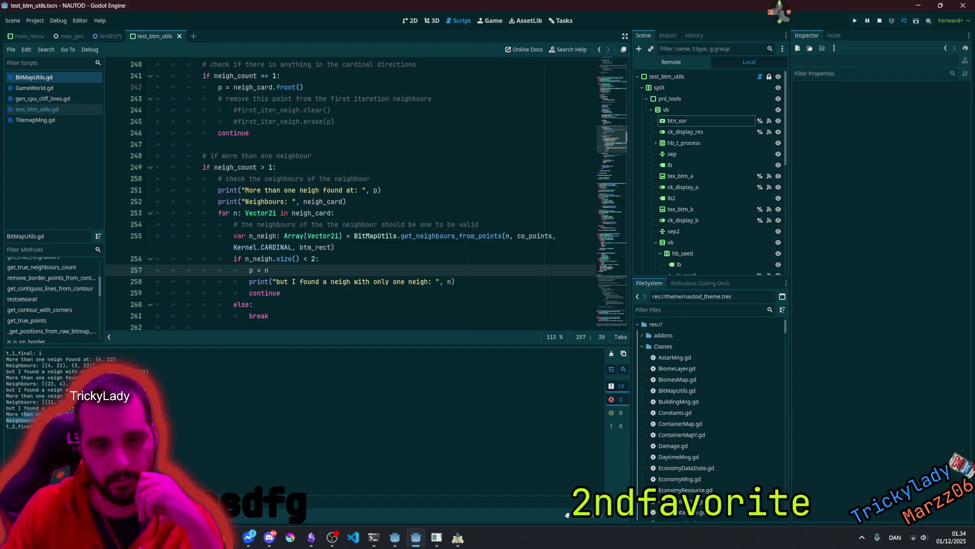
click(458, 537)
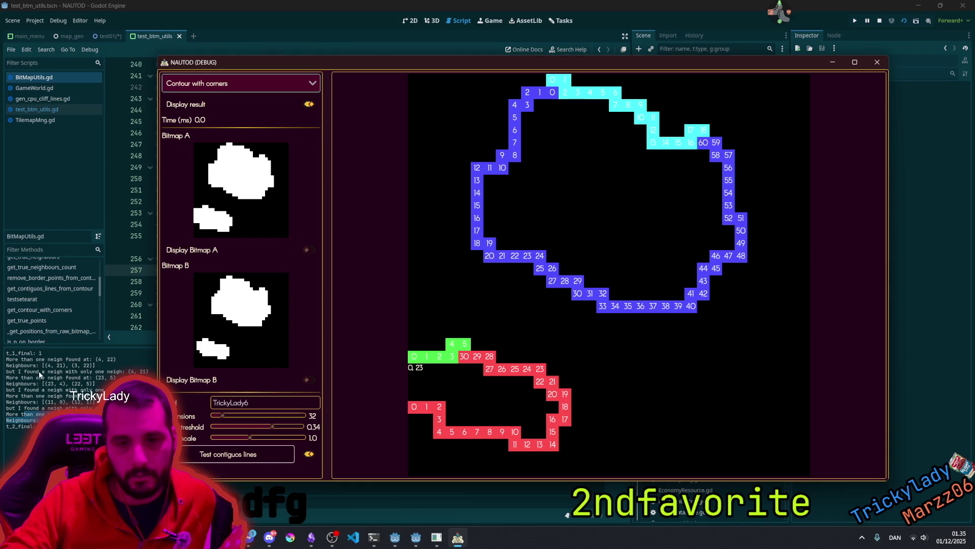
drag(45, 360, 84, 373)
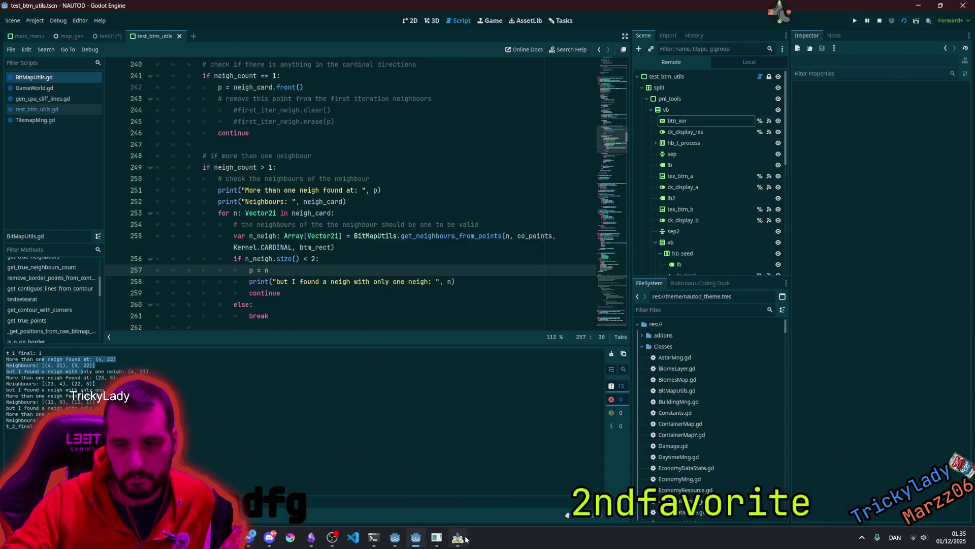
click(458, 537)
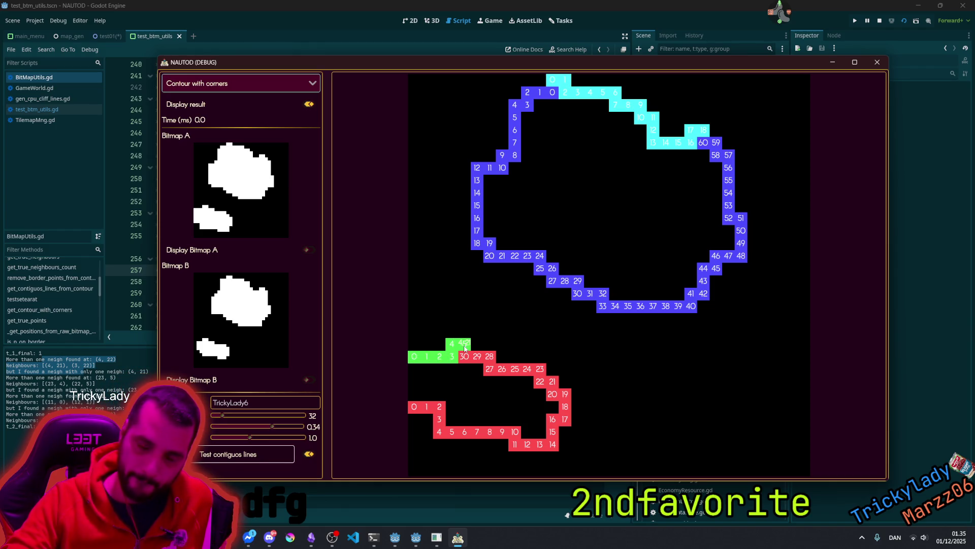
click(98, 381)
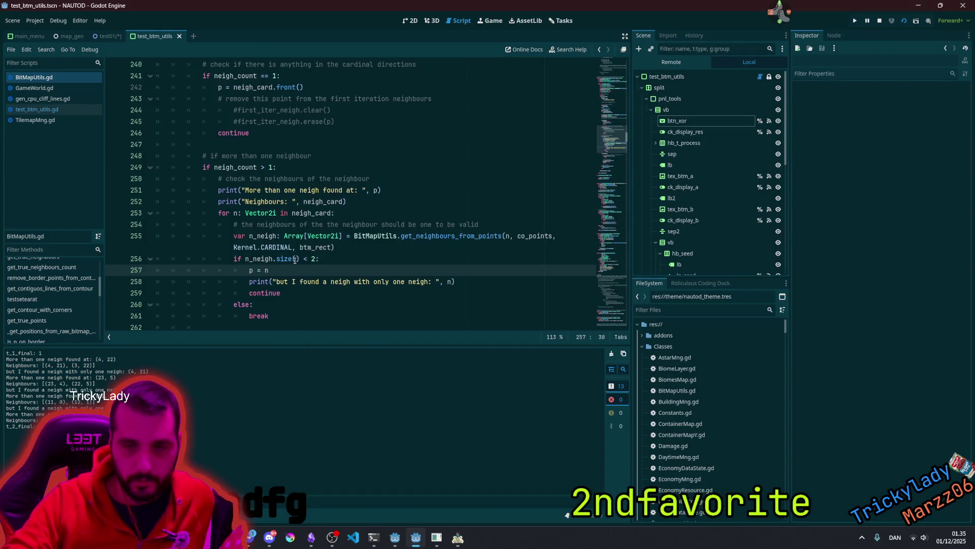
double_click(281, 283)
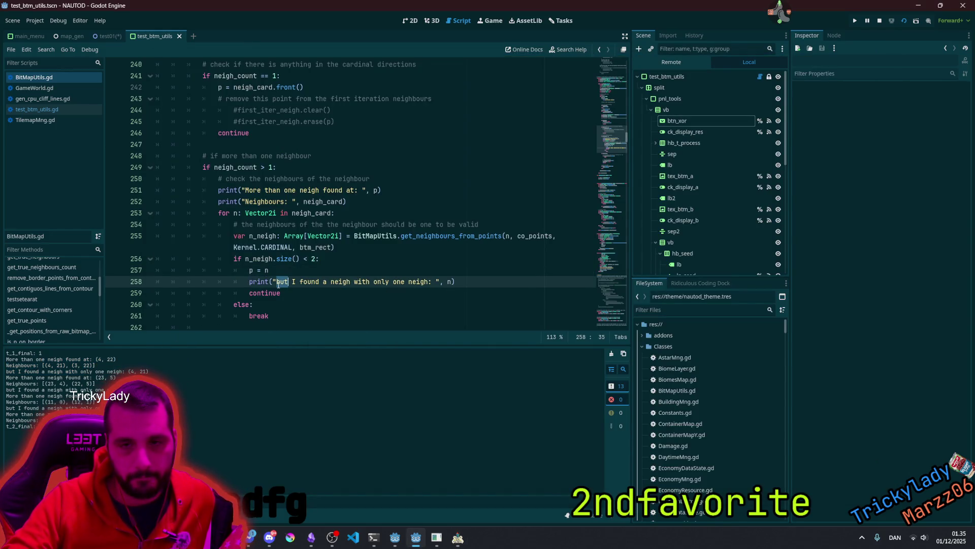
double_click(268, 294)
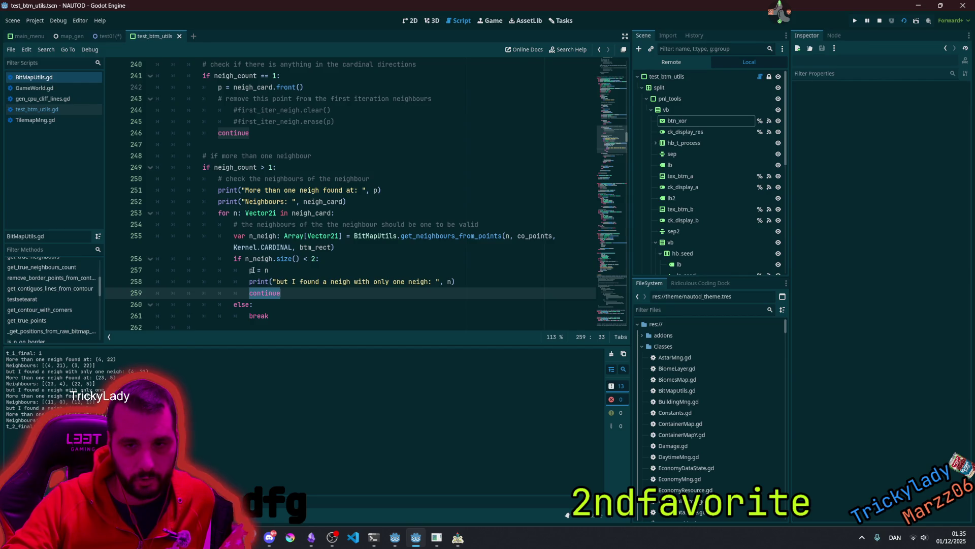
click(272, 271)
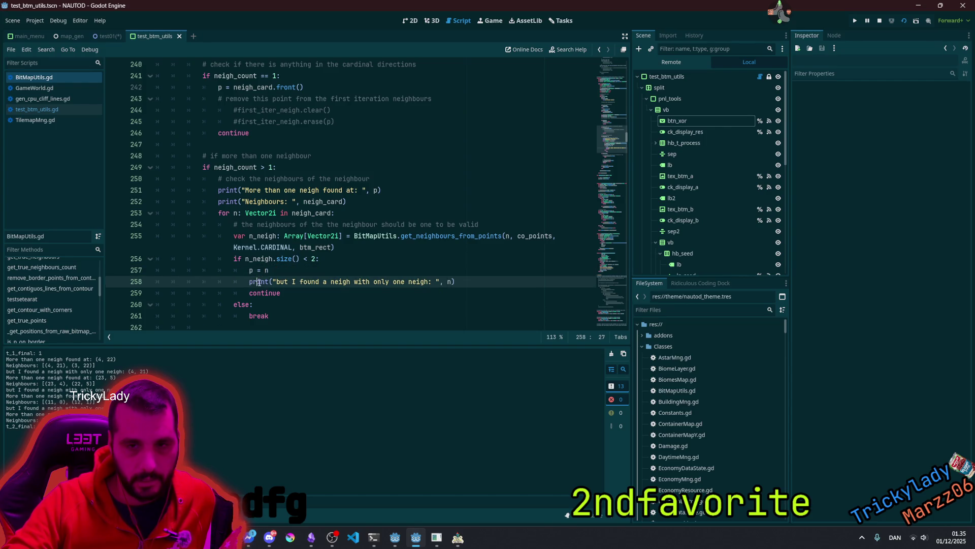
double_click(264, 293)
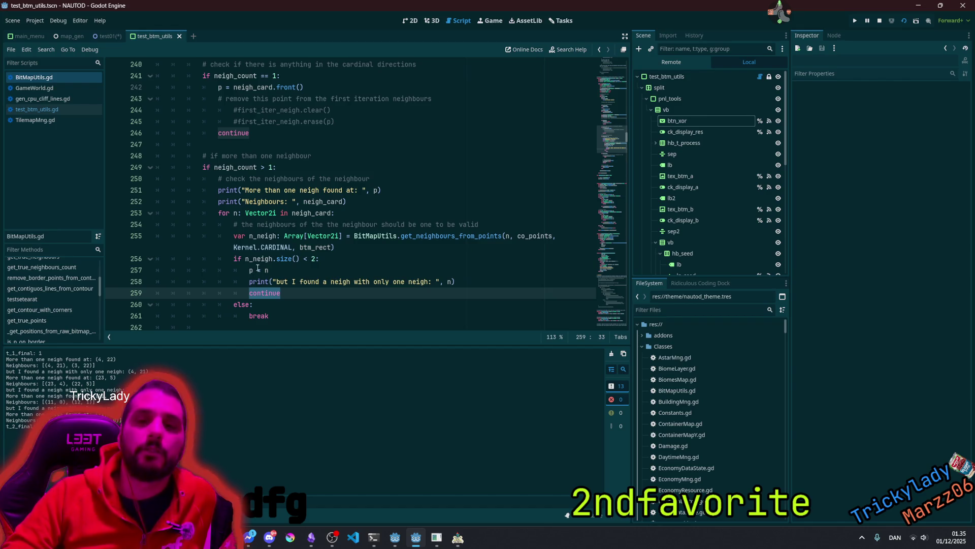
double_click(224, 212)
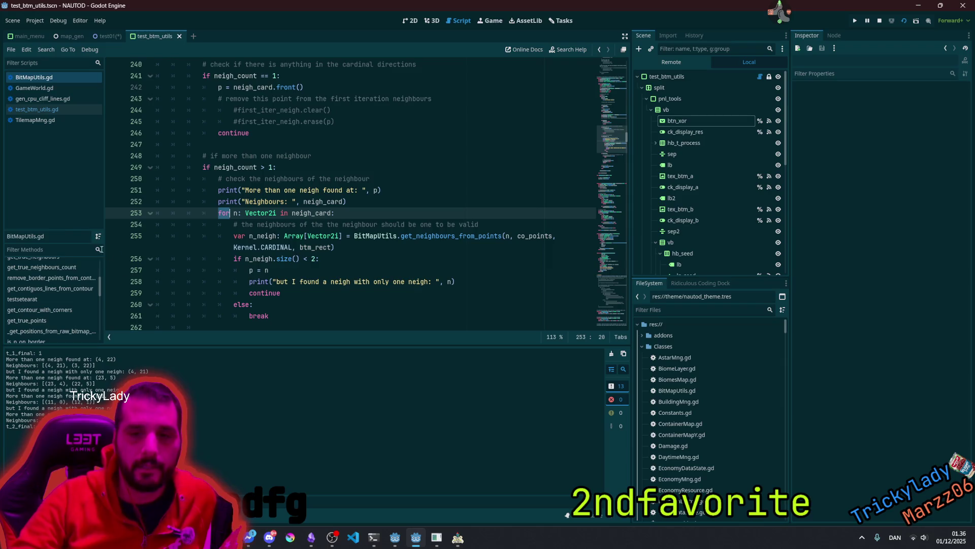
click(271, 299)
scroll(244, 213, up, 8)
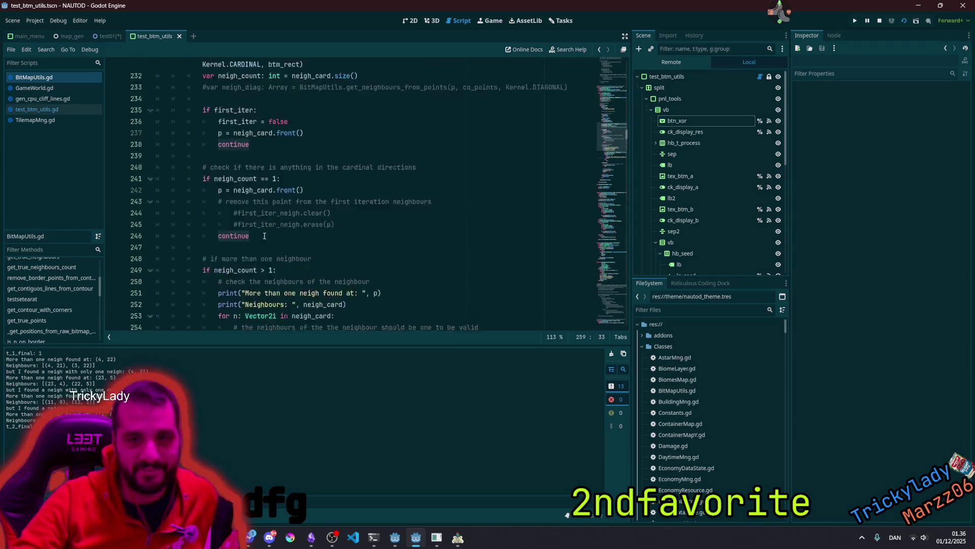
double_click(196, 110)
scroll(262, 235, down, 10)
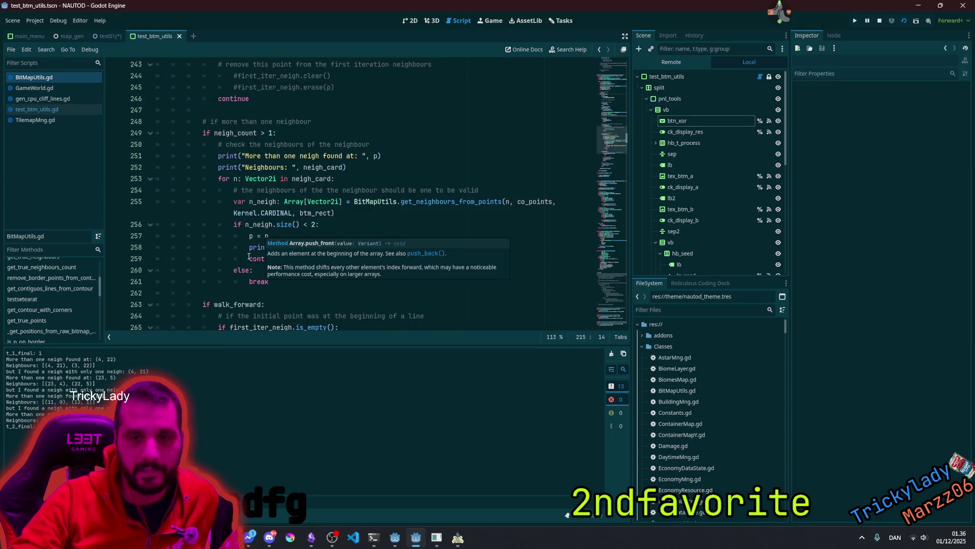
double_click(259, 259)
click(223, 173)
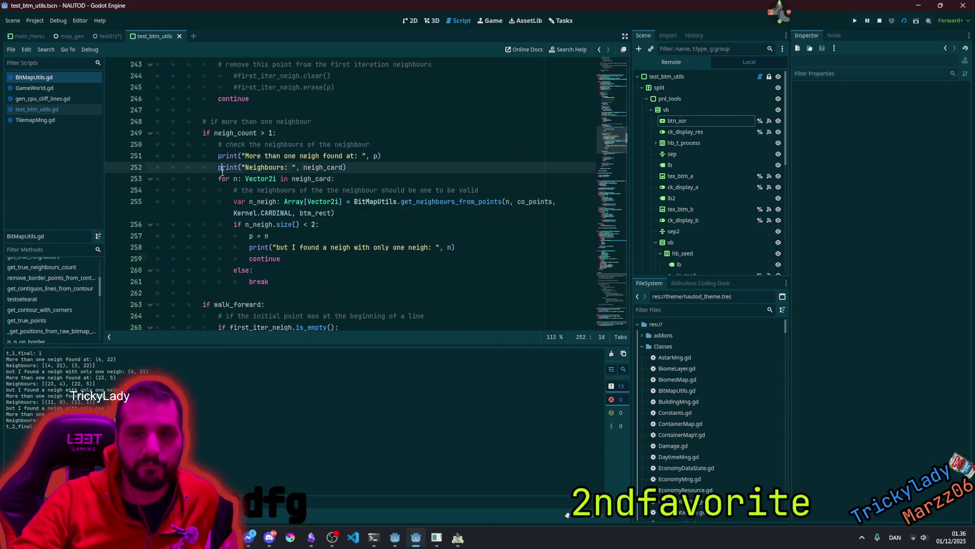
double_click(224, 177)
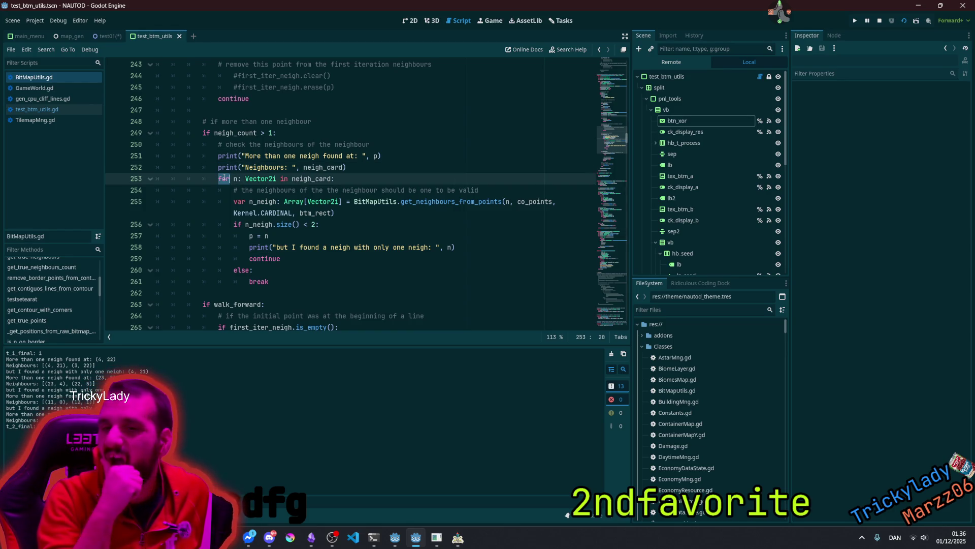
click(295, 247)
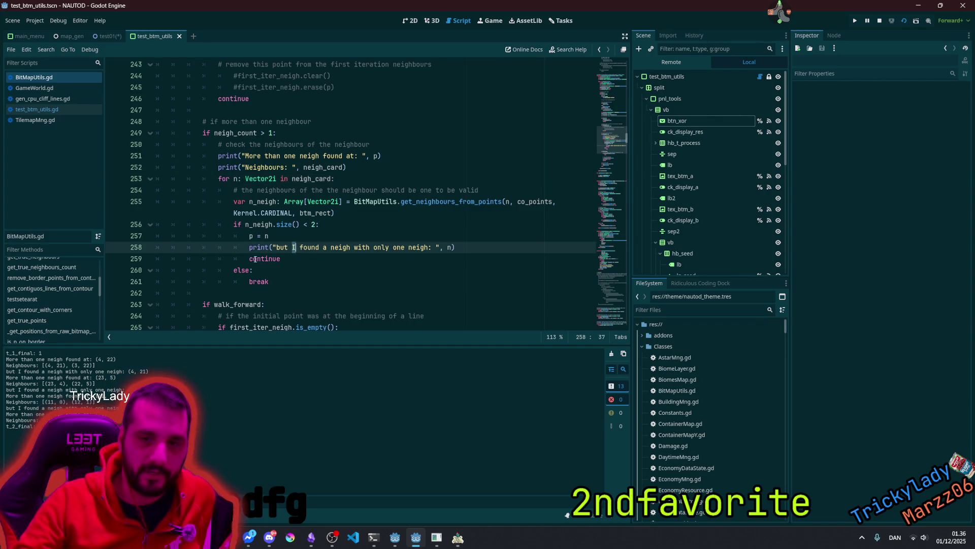
double_click(260, 257)
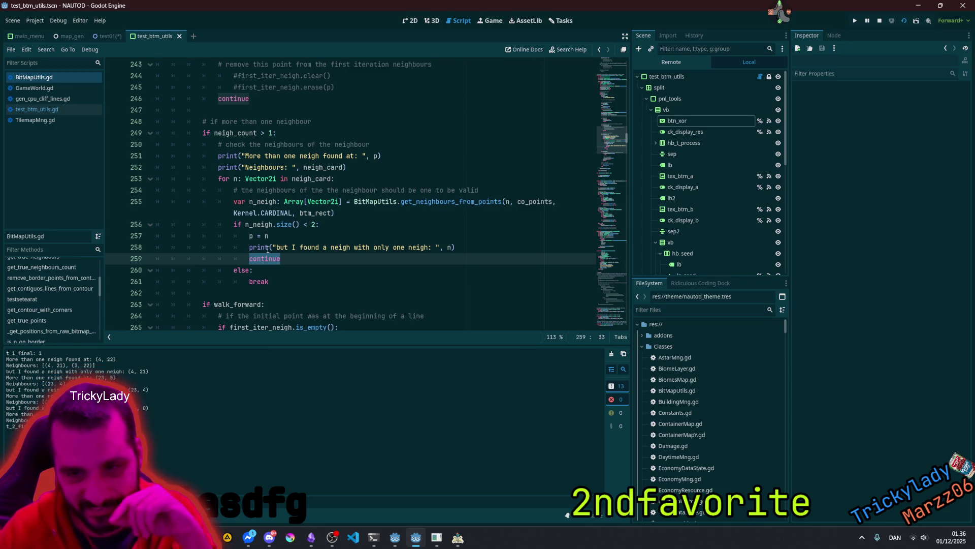
mouse_move(268, 249)
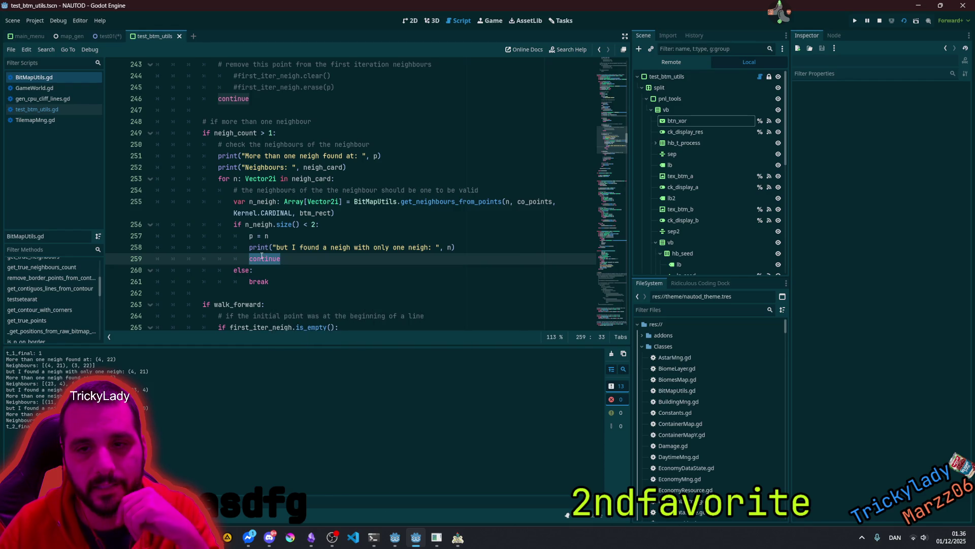
click(356, 173)
Step: Declare var found: Vector2i = Vector2i(-1,-1) on a new line before the neighbour loop
key(Return)
text(var fo)
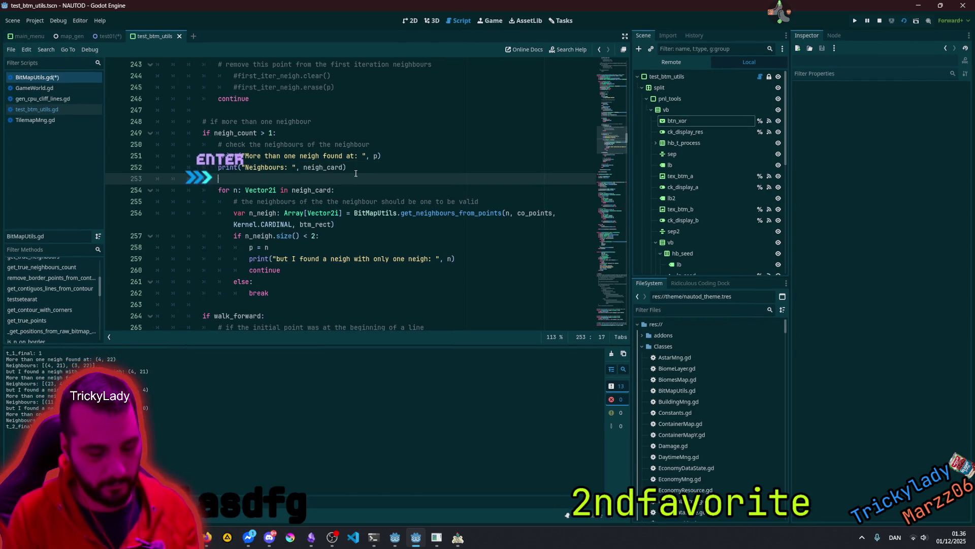
text(und: Ve)
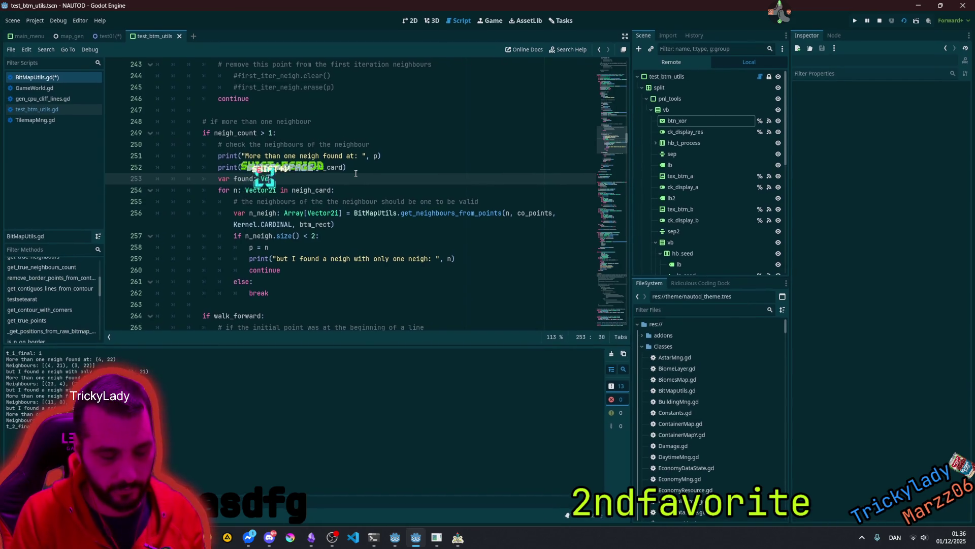
text(go)
key(BackSpace)
key(BackSpace)
text(ctor2)
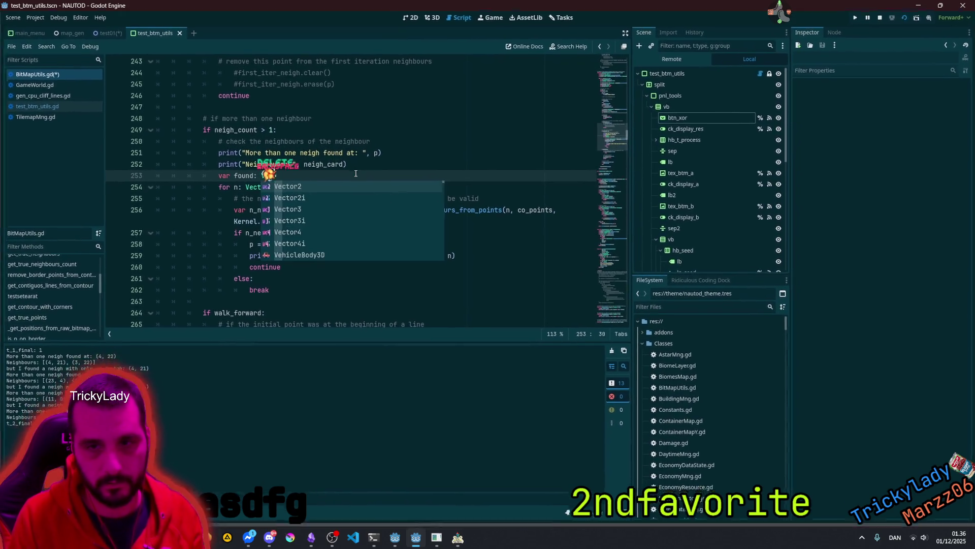
text(i)
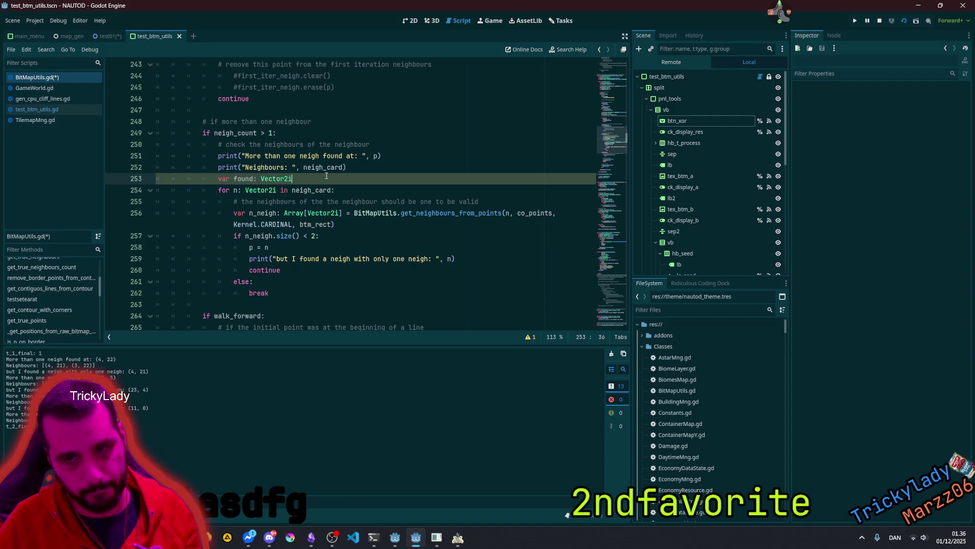
text( = Vec)
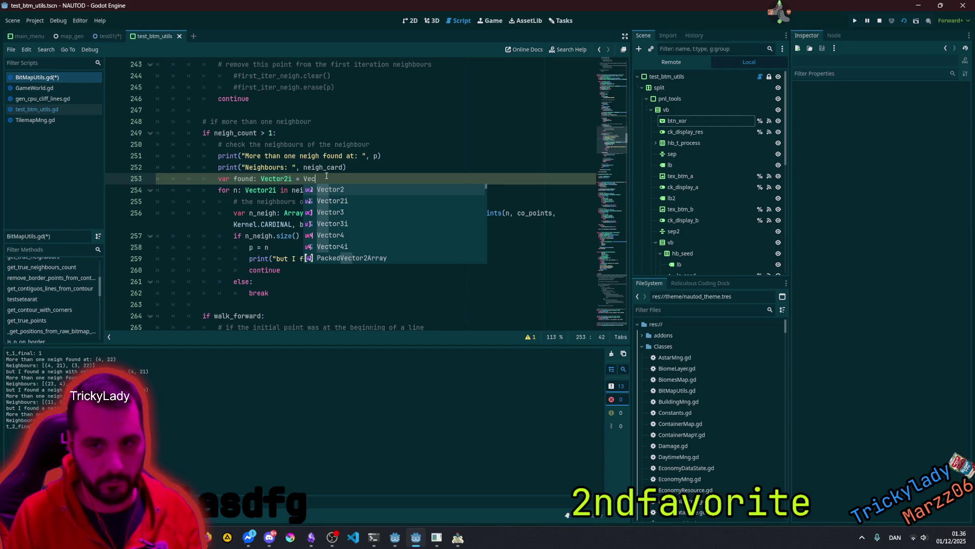
key(Down)
key(Return)
text((-1,-1)
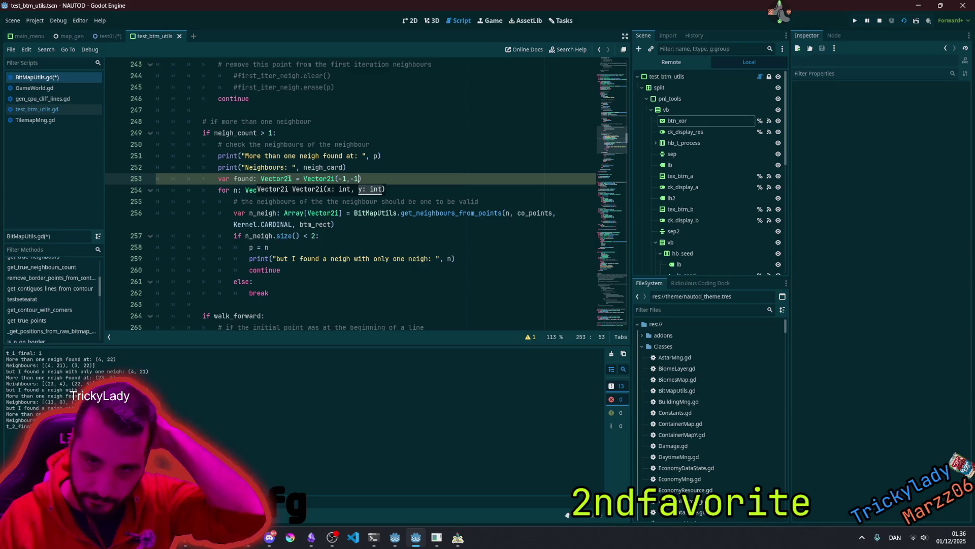
Step: Change the found variable's type to bool and select its Vector2i(-1,-1) initial value
key(Home)
key(ctrl+Right)
key(ctrl+shift+Right)
key(Down)
key(Down)
key(Down)
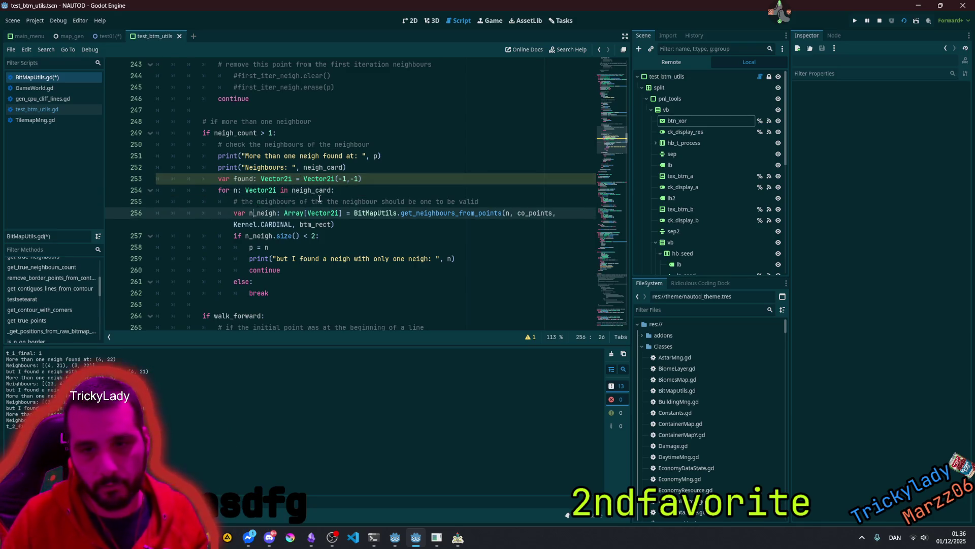
key(Up)
key(Up)
key(Up)
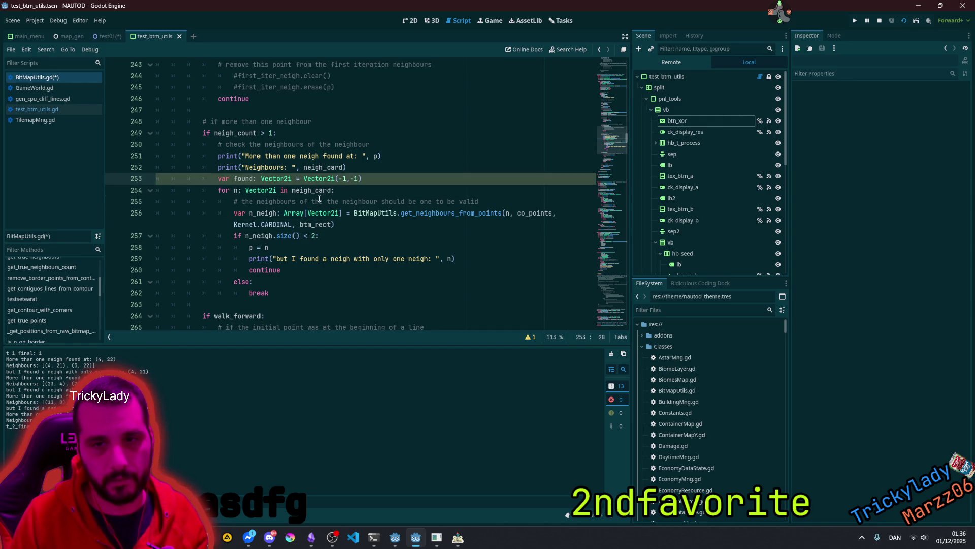
key(ctrl+shift+Right)
text(bool)
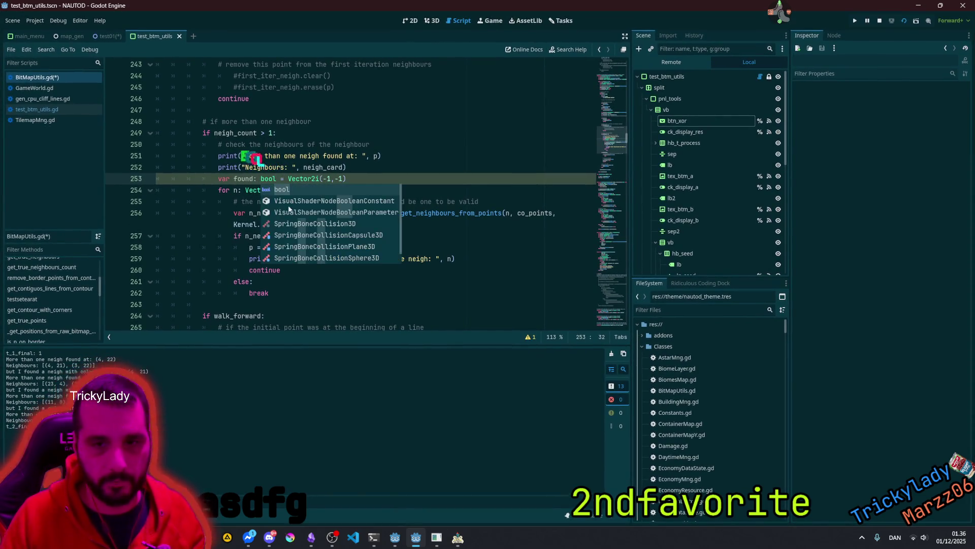
click(252, 248)
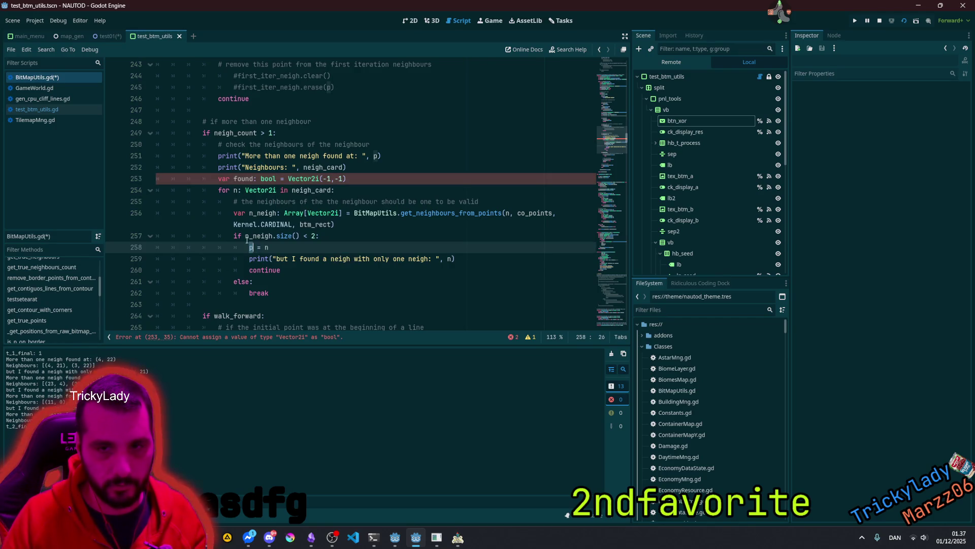
click(288, 178)
key(shift+End)
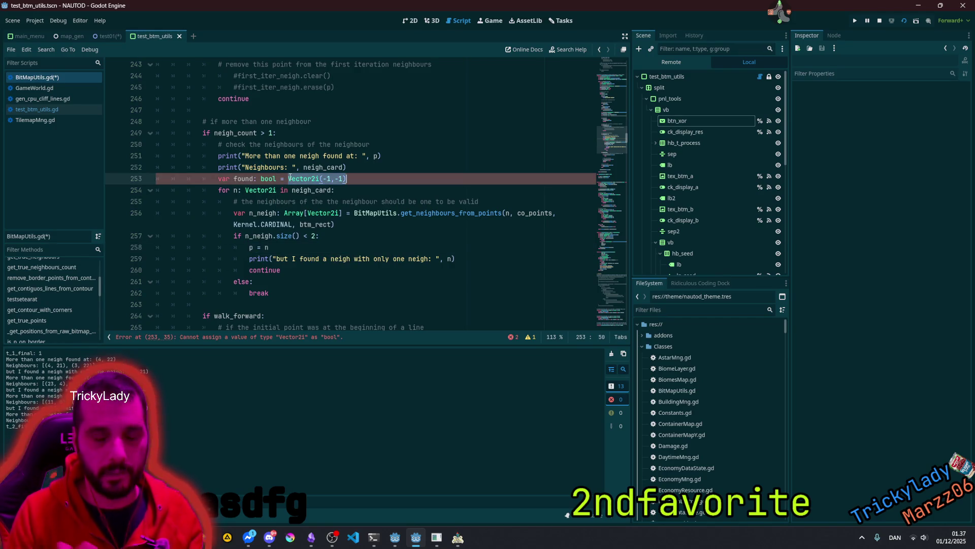
Step: Initialise found to false, and replace continue in the size check with found = true and break
text(false)
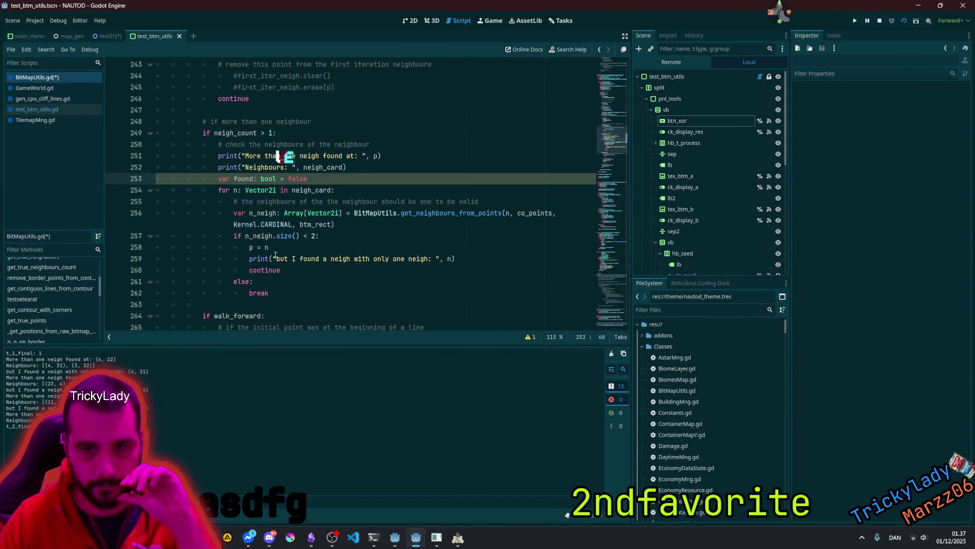
click(287, 252)
double_click(283, 261)
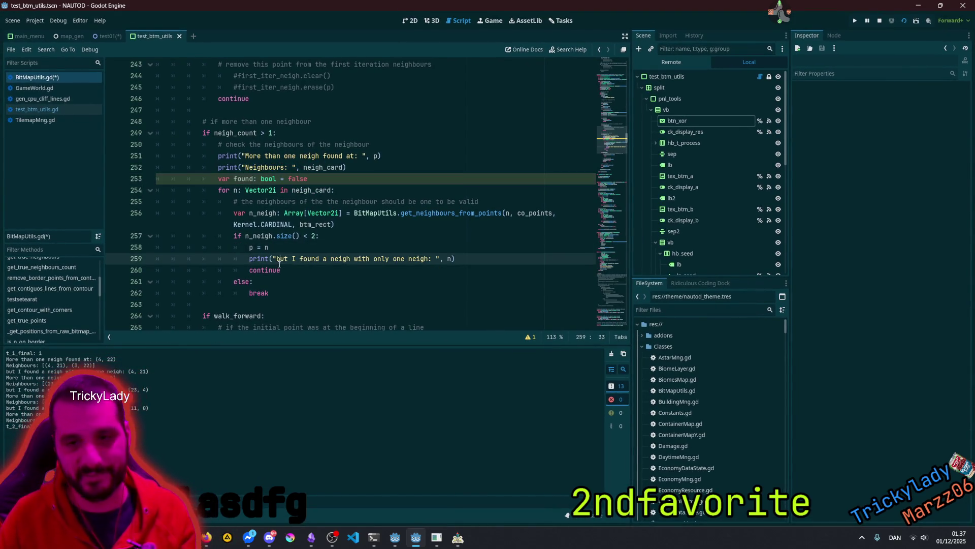
key(Down)
key(ctrl+BackSpace)
text(preak)
key(Home)
key(Return)
key(Up)
text(found = true)
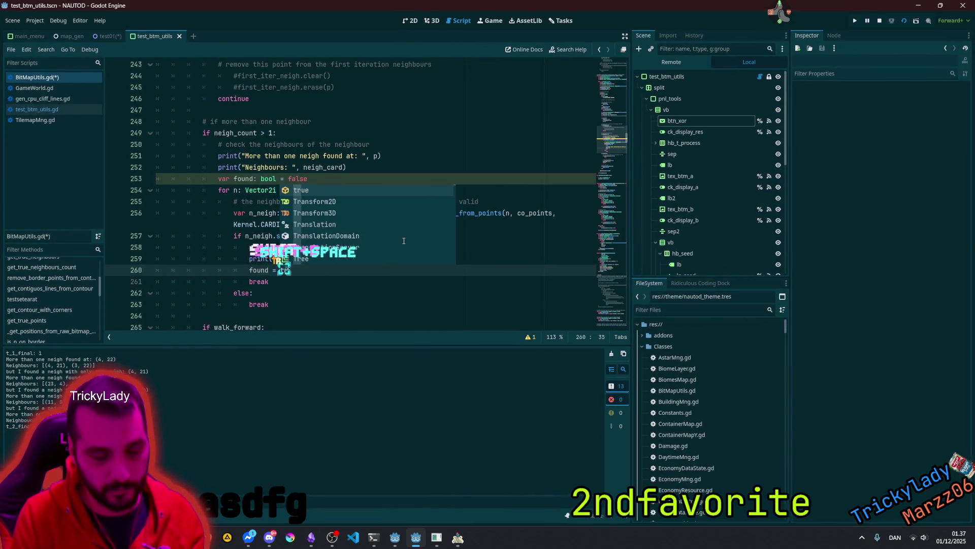
Step: Dedent the else branch and insert 'if found: continue' above it
click(237, 296)
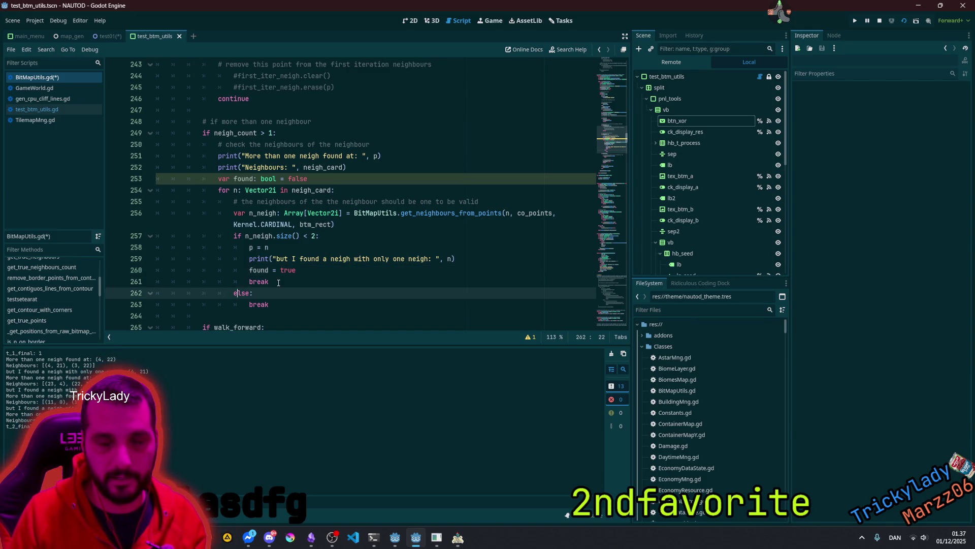
key(shift+Tab)
key(Down)
key(shift+Tab)
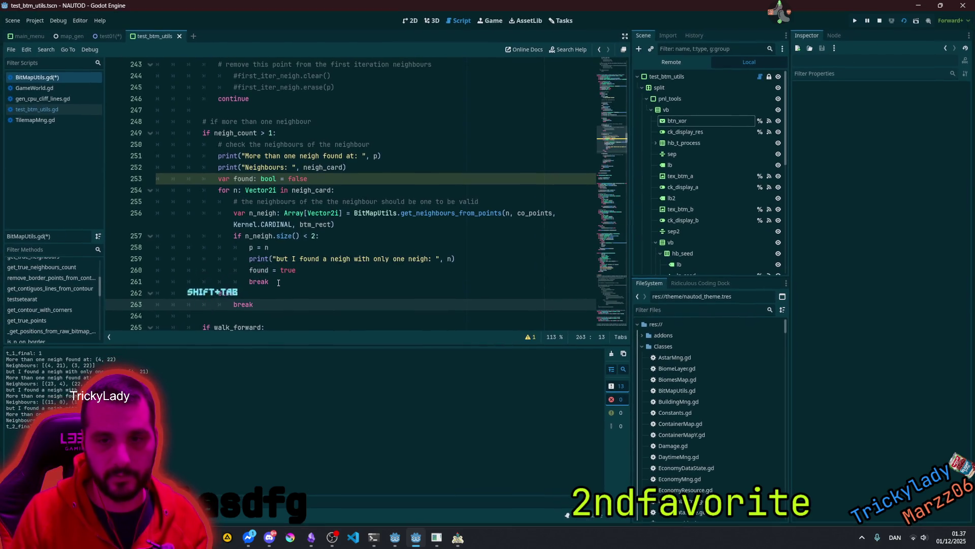
click(278, 282)
key(Return)
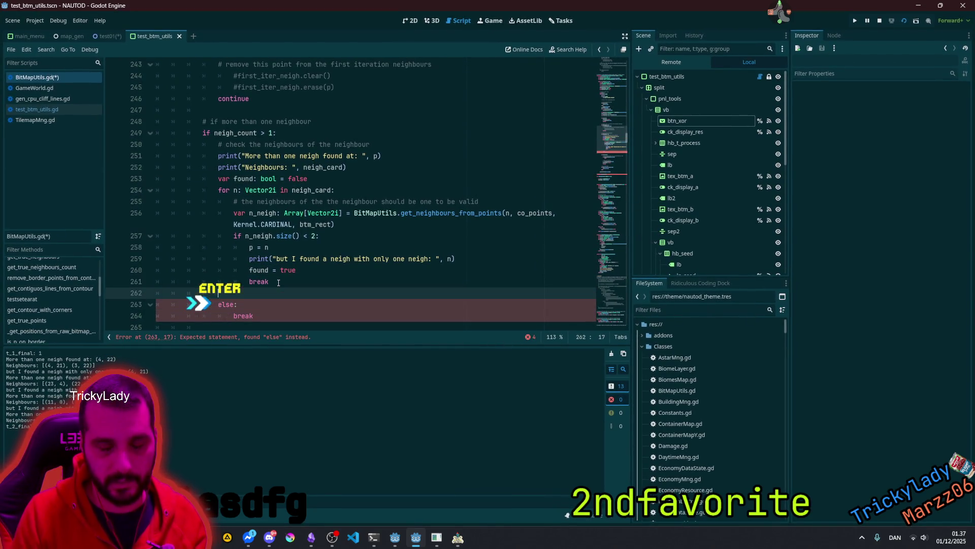
text(if found)
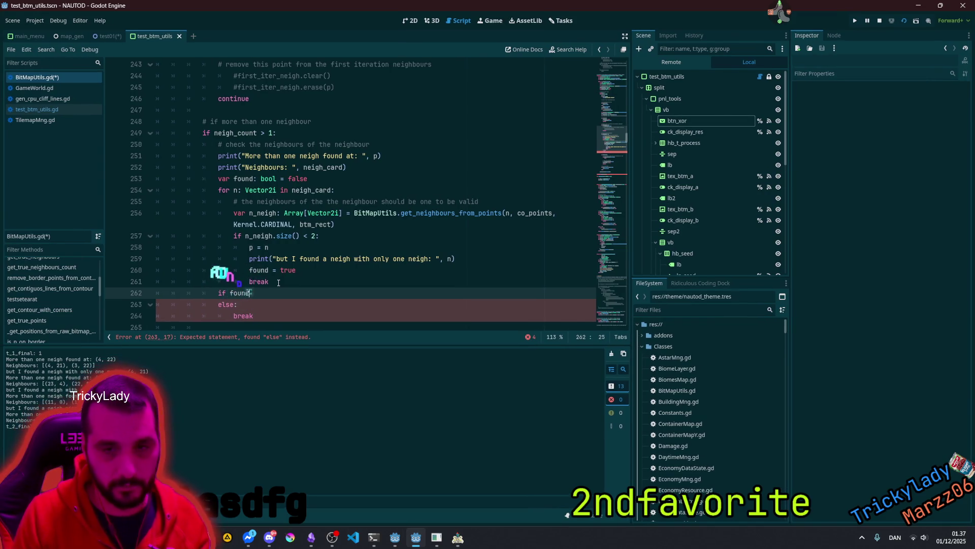
text(:)
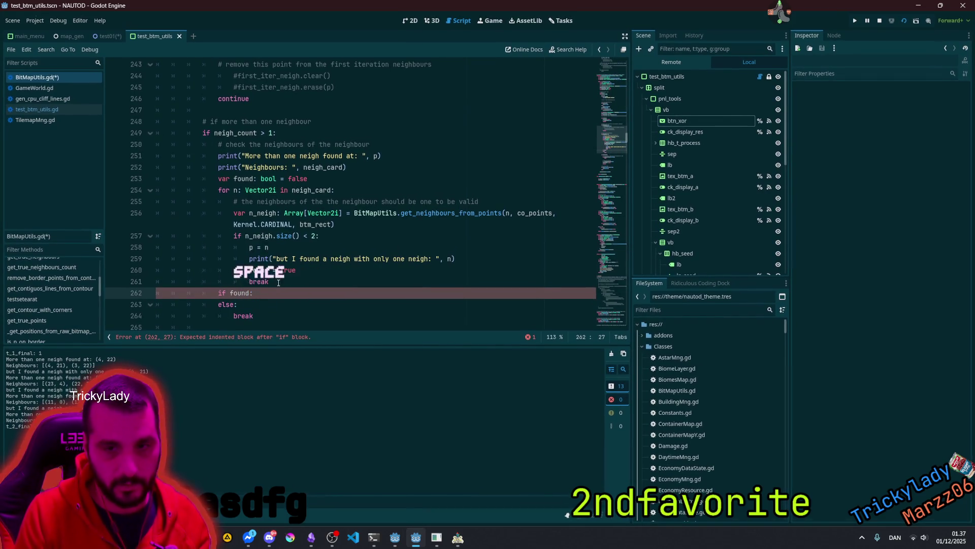
key(BackSpace)
key(Return)
text(continue)
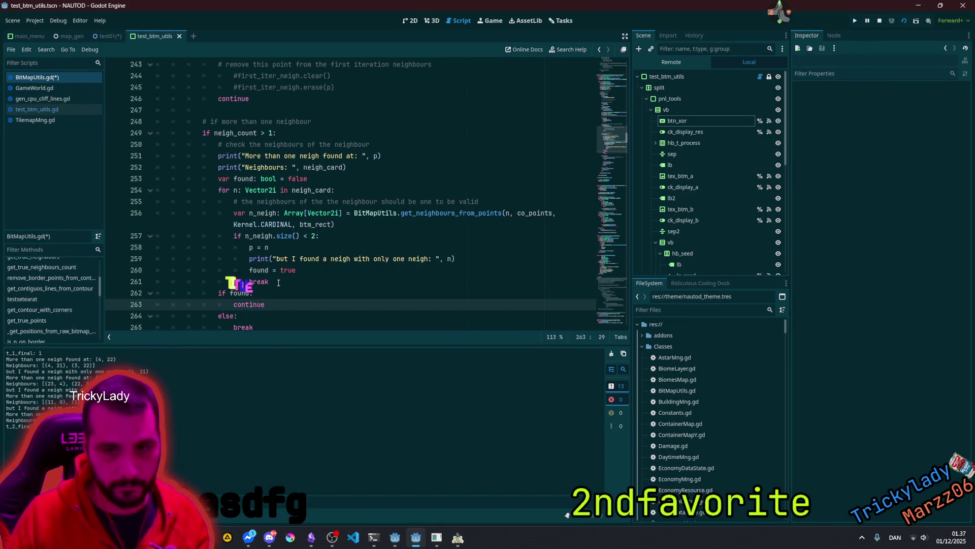
scroll(278, 282, down, 2)
double_click(248, 259)
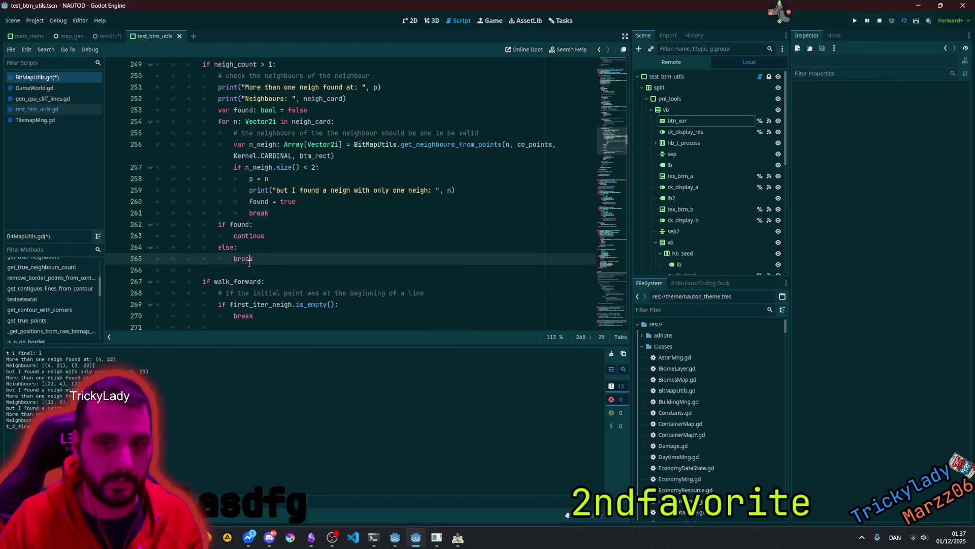
Step: Review the neighbour loop and its validity check, then save the script
scroll(252, 252, up, 2)
scroll(225, 179, up, 2)
click(229, 190)
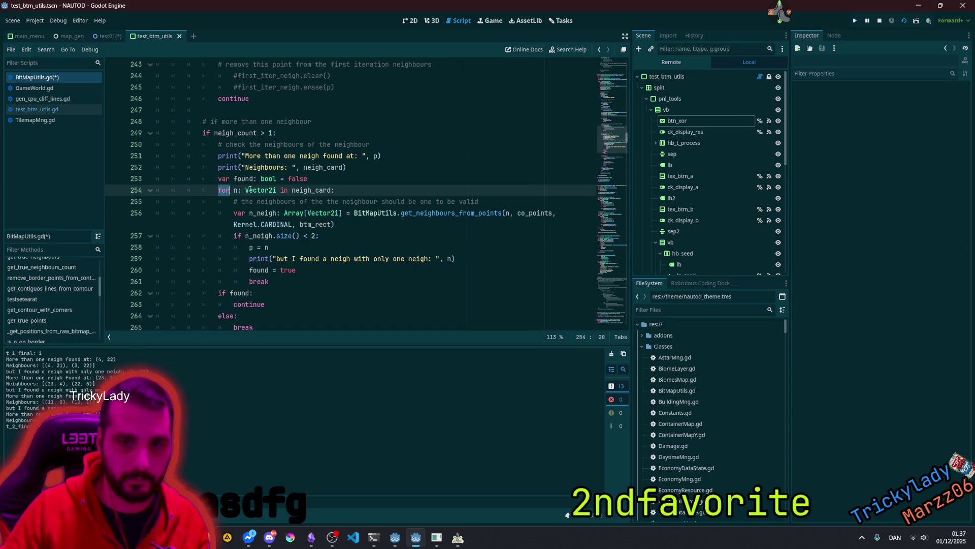
click(327, 202)
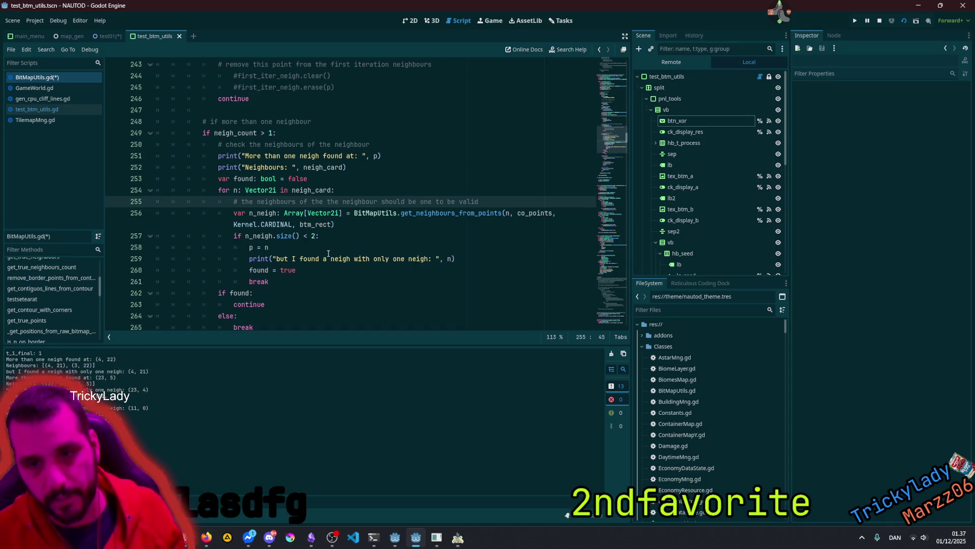
click(312, 249)
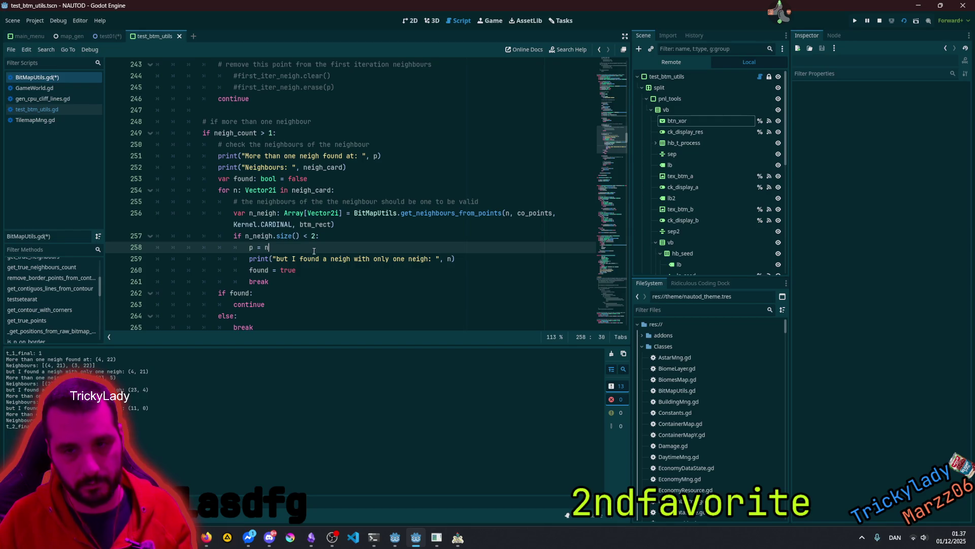
key(ctrl+s)
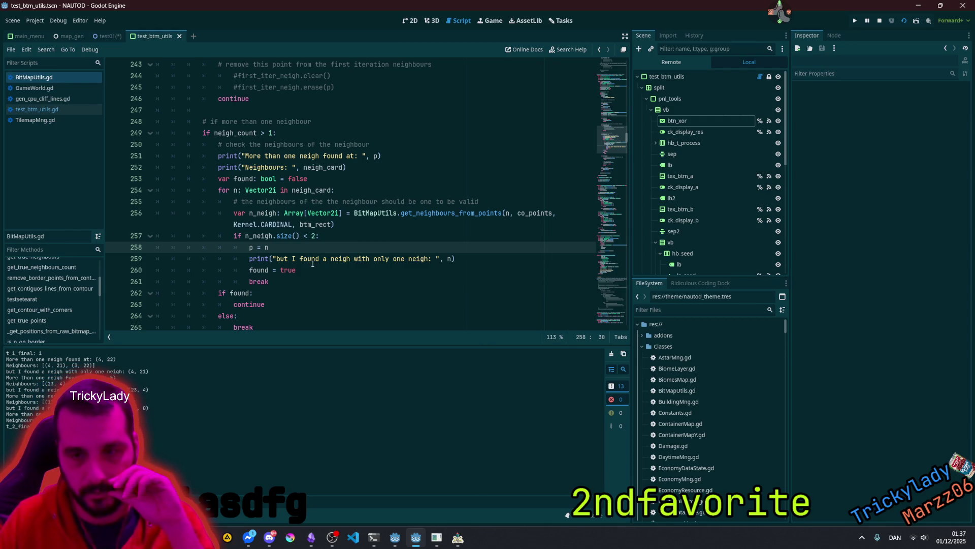
Step: Delete the debug print on line 259, save, and run the contiguous-lines test in NAUTOD
click(308, 258)
key(shift+Home)
key(shift+Home)
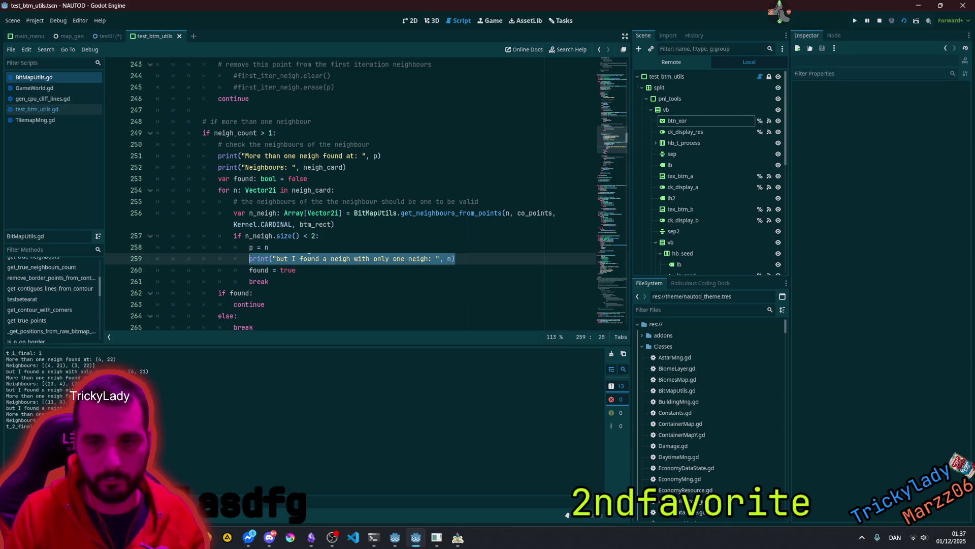
key(BackSpace)
key(BackSpace)
key(ctrl+s)
click(291, 248)
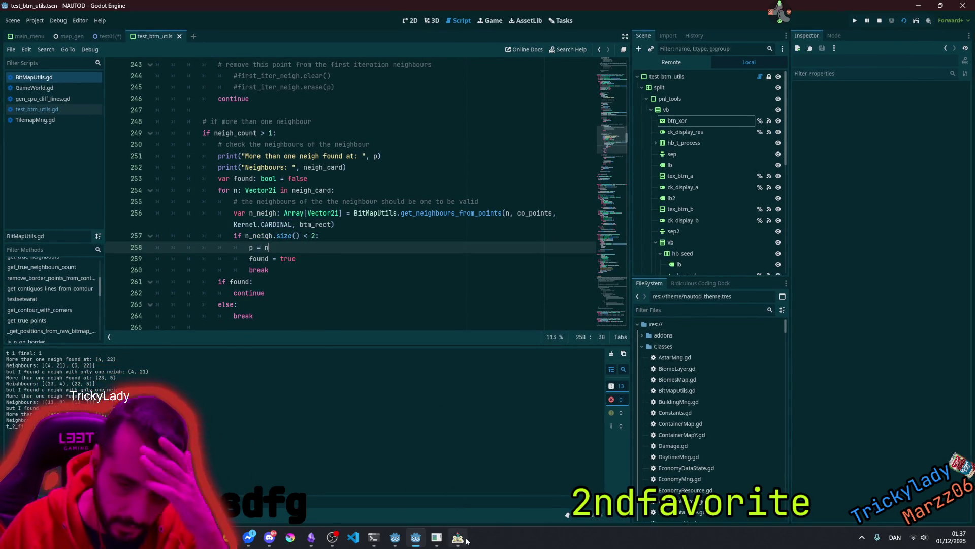
key(alt+Tab)
click(225, 460)
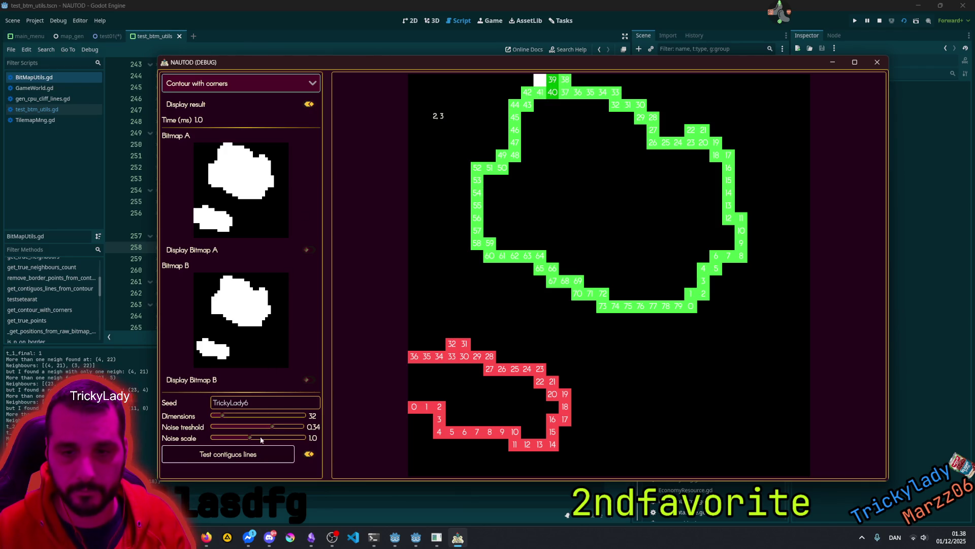
Step: Rerun 'Test contiguos lines' twice until the contour is renumbered up to 79
click(261, 456)
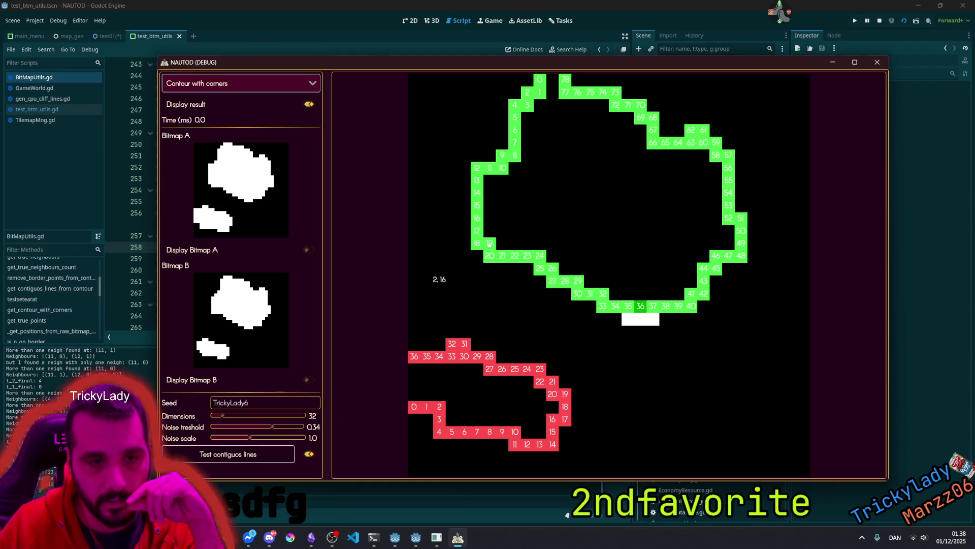
click(235, 459)
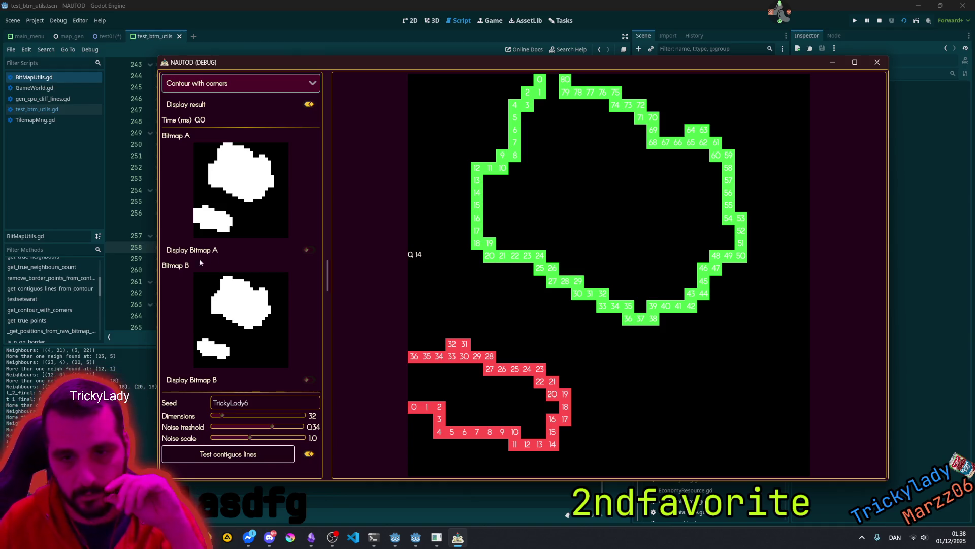
Step: Stop the debug game and review the contour loop down to the end-of-cycle check on line 277
key(F8)
scroll(293, 188, down, 5)
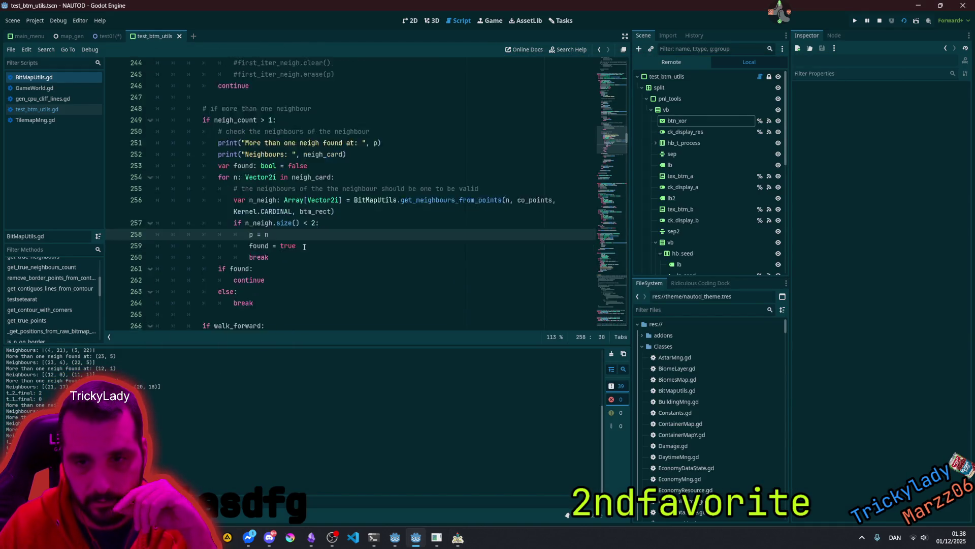
scroll(293, 188, up, 4)
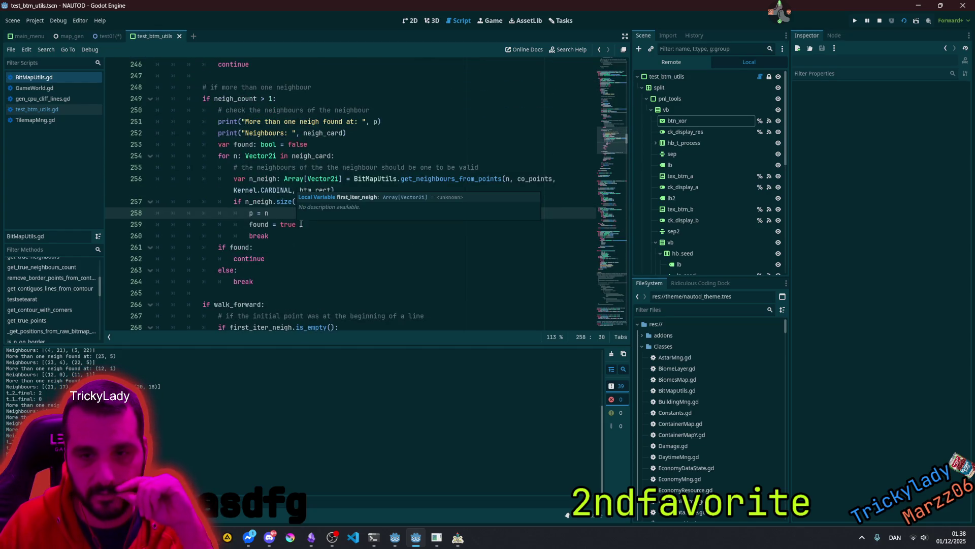
click(277, 156)
scroll(285, 167, down, 3)
click(246, 200)
scroll(276, 211, down, 3)
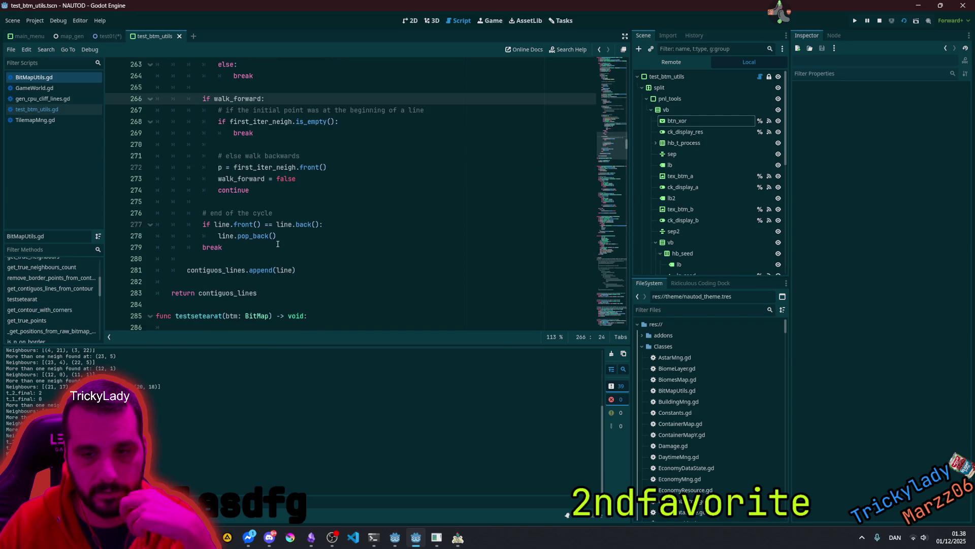
click(278, 243)
scroll(279, 247, down, 2)
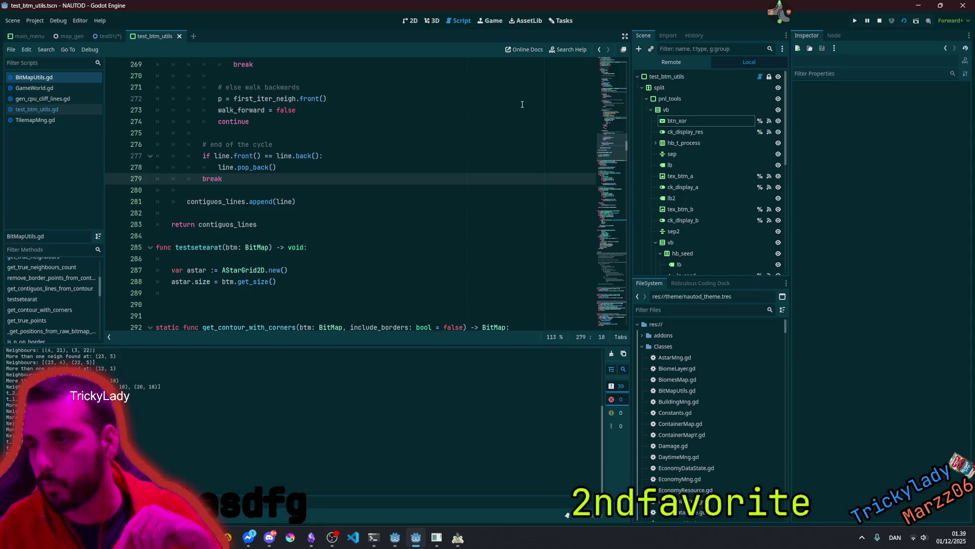
click(441, 154)
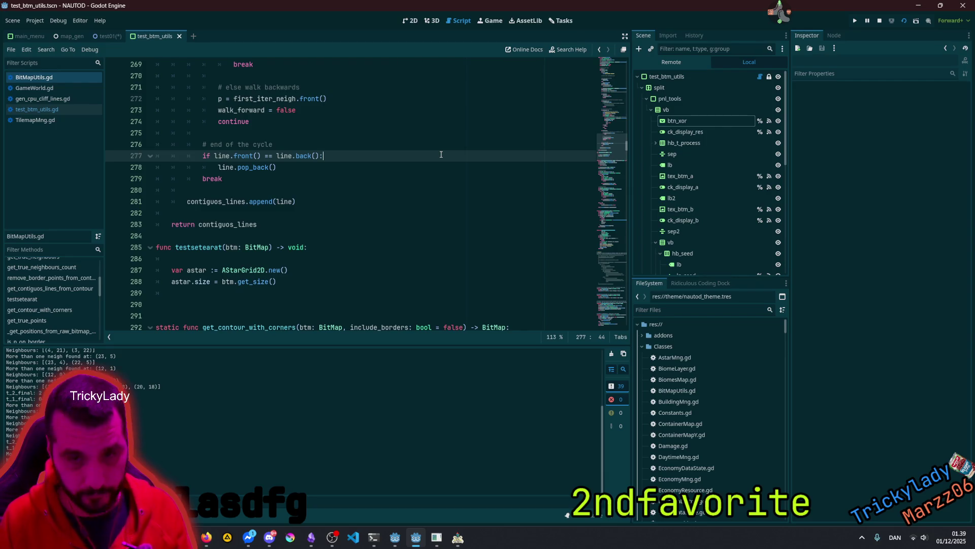
scroll(330, 164, up, 8)
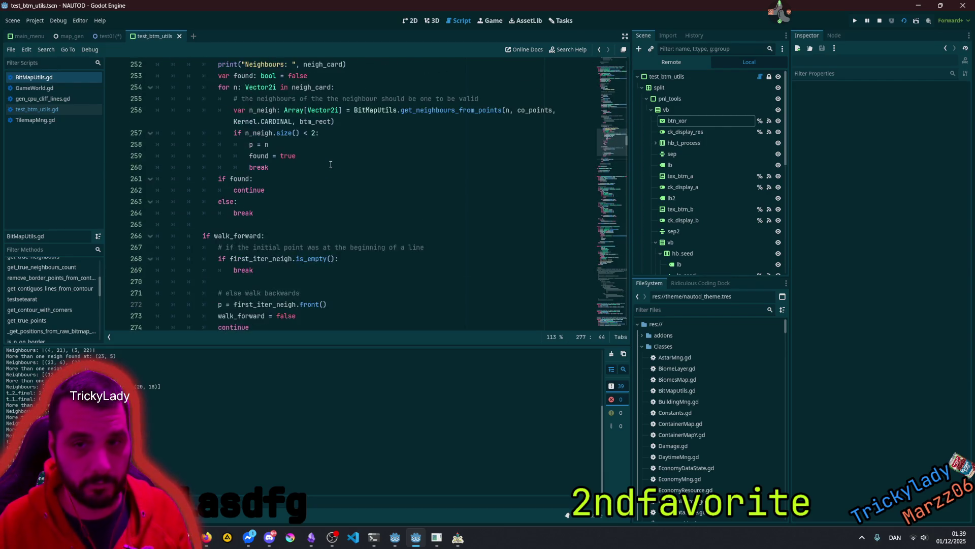
Step: Cut the two neighbour-report print lines and save BitMapUtils.gd
drag(354, 168, 302, 156)
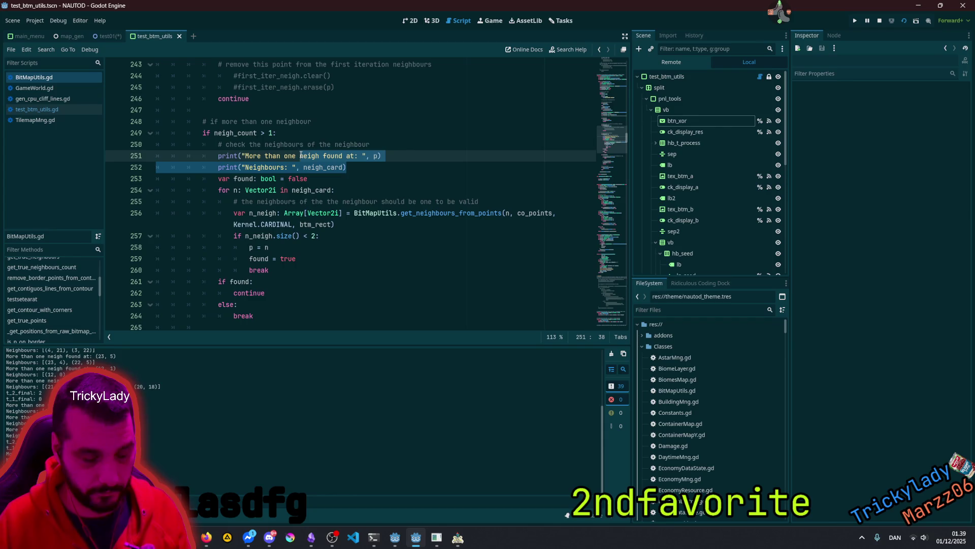
key(ctrl+x)
scroll(308, 147, up, 10)
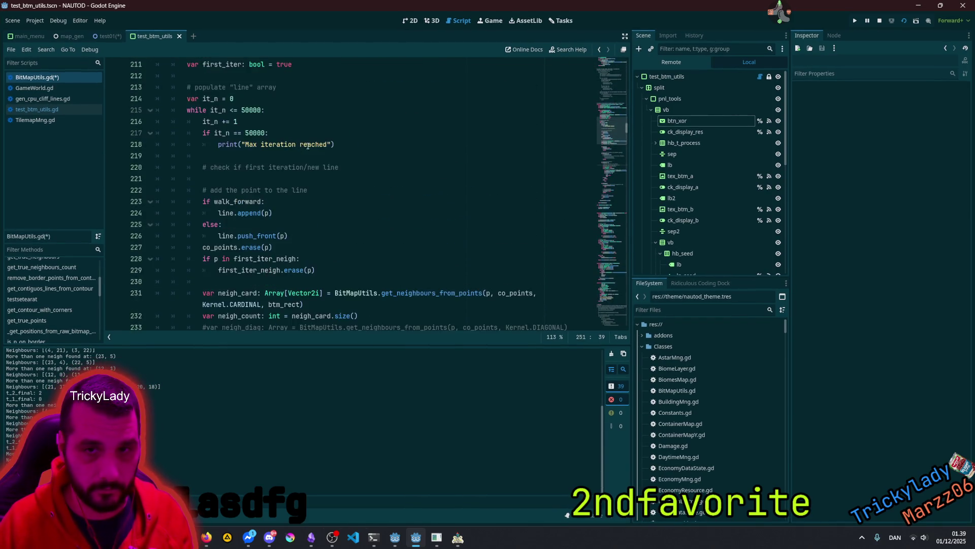
scroll(308, 145, up, 1)
click(294, 179)
key(ctrl+s)
click(340, 144)
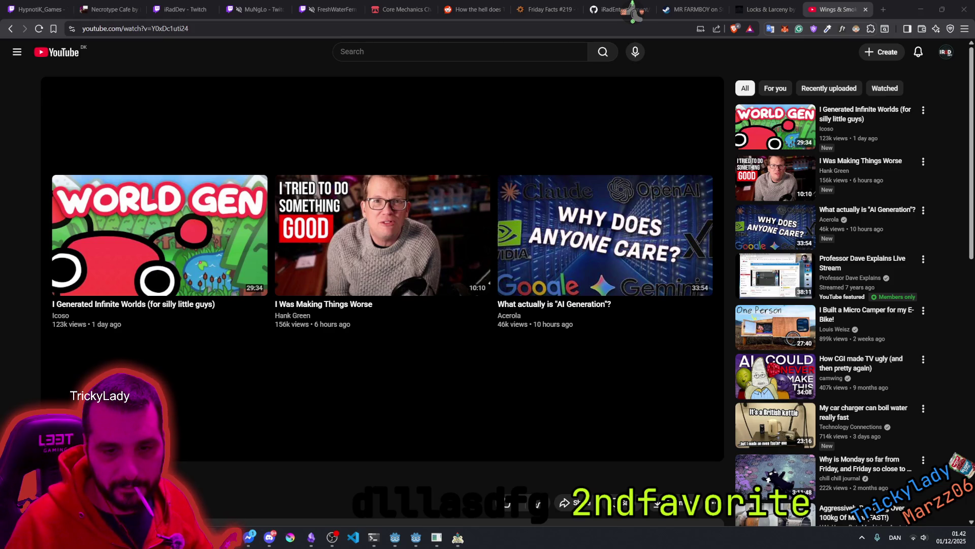
Step: Replay the YouTube video to its end screen, then bring the NAUTOD debug window forward
key(0)
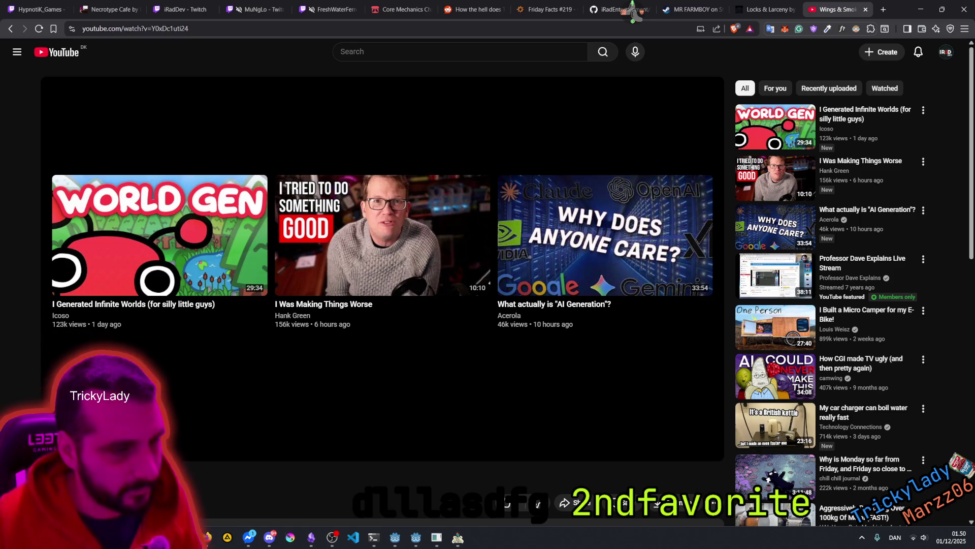
mouse_move(166, 447)
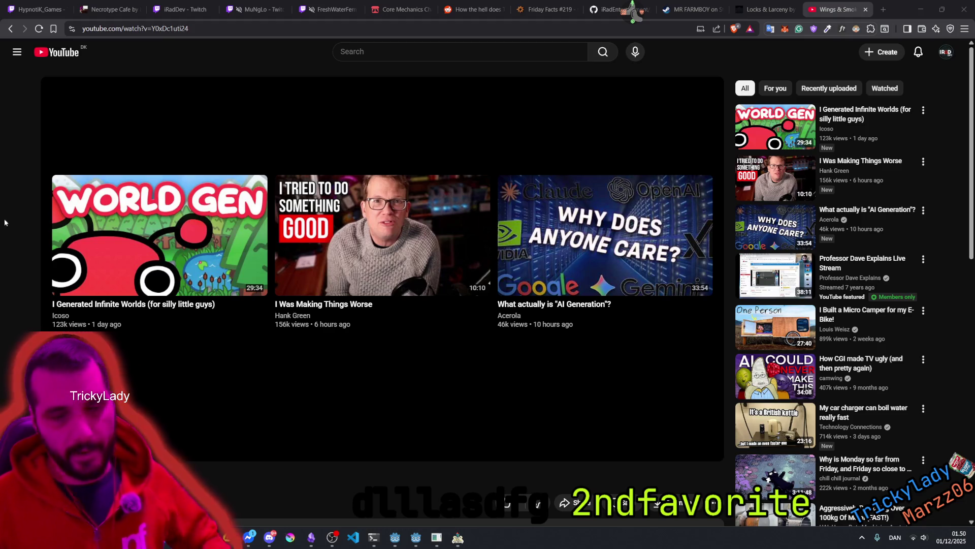
click(458, 538)
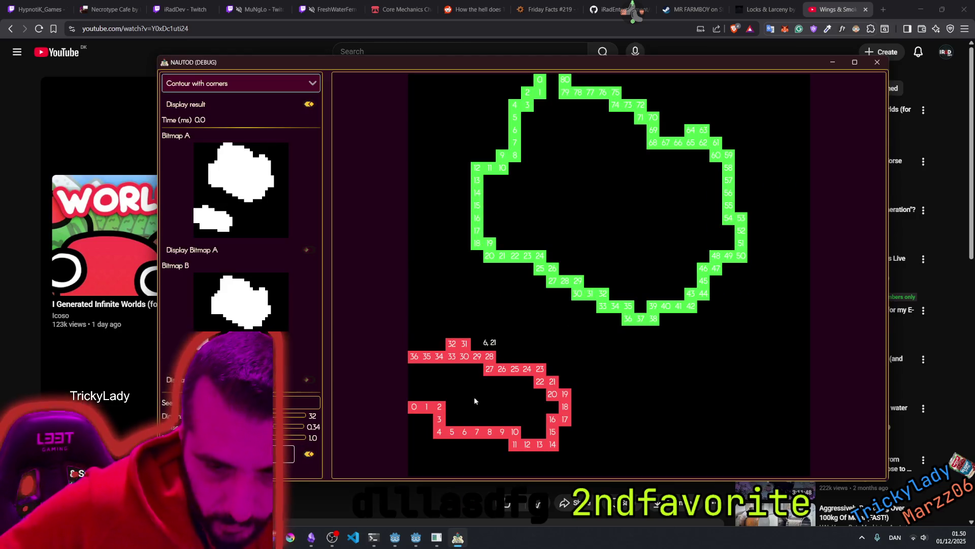
Step: Switch to VS Code, collapse the Classes folder and show the Source Control changes
click(347, 542)
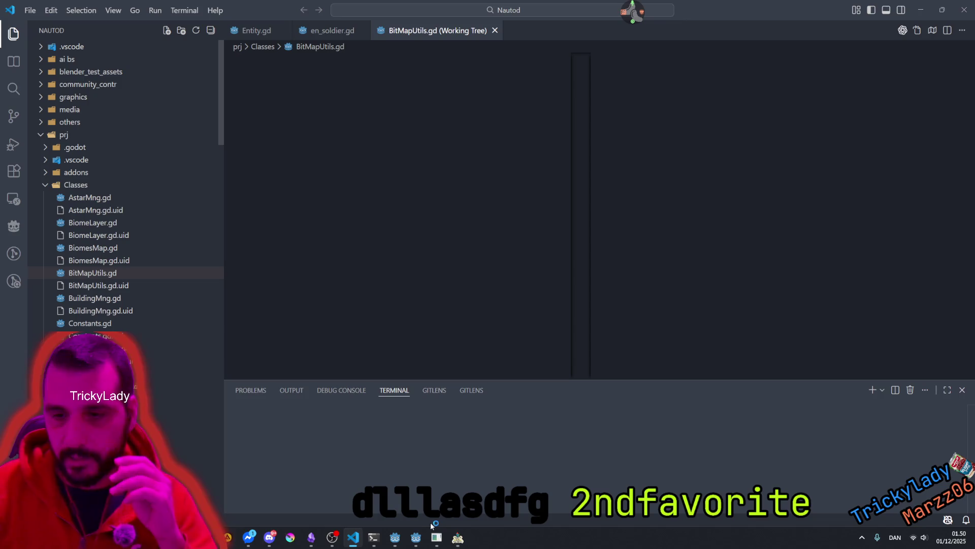
mouse_move(417, 538)
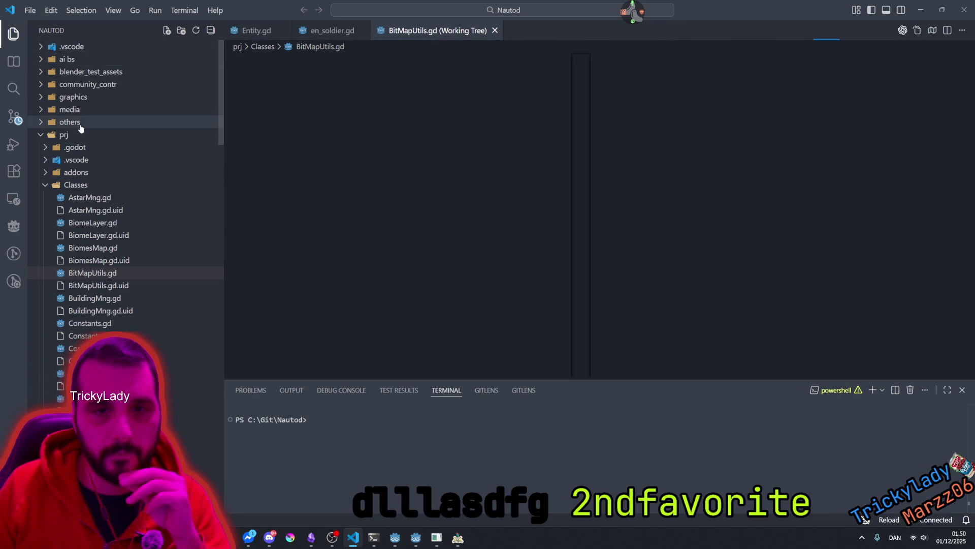
click(45, 186)
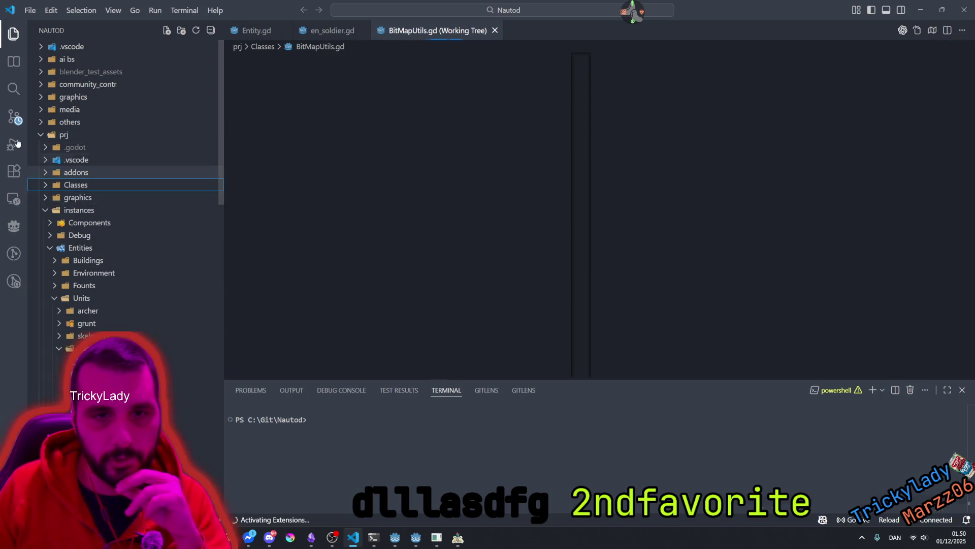
key(ctrl+shift+g)
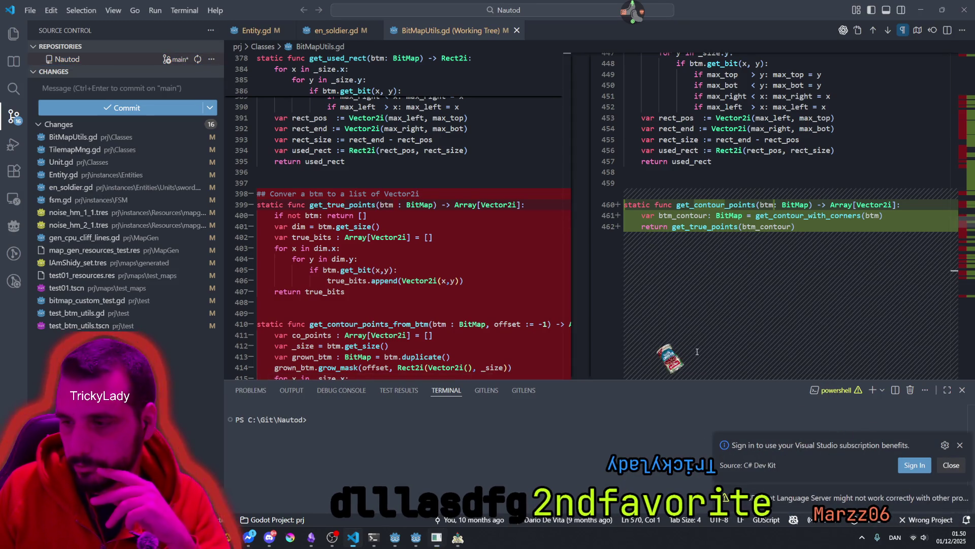
Step: Review the BitMapUtils.gd and TilemapMng.gd diffs and begin the commit message
click(86, 137)
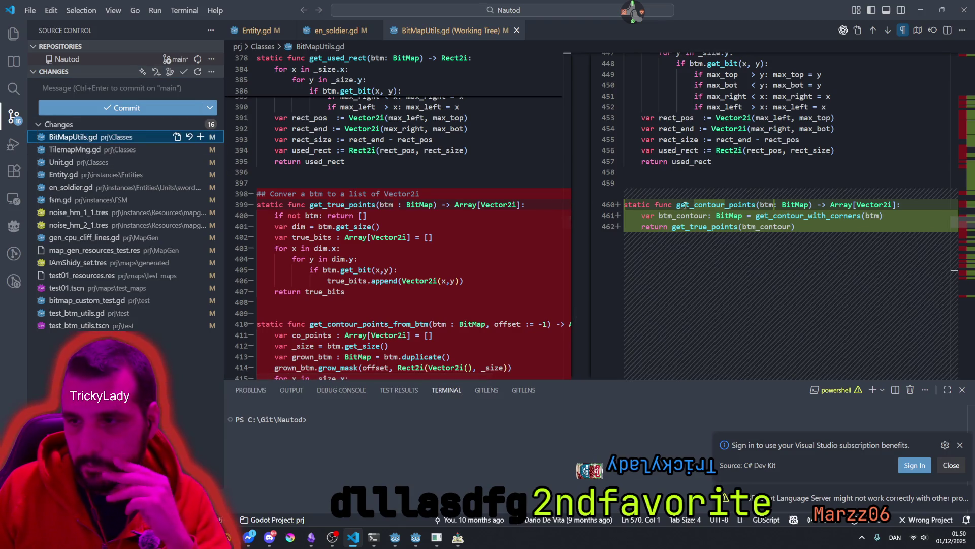
scroll(457, 203, down, 4)
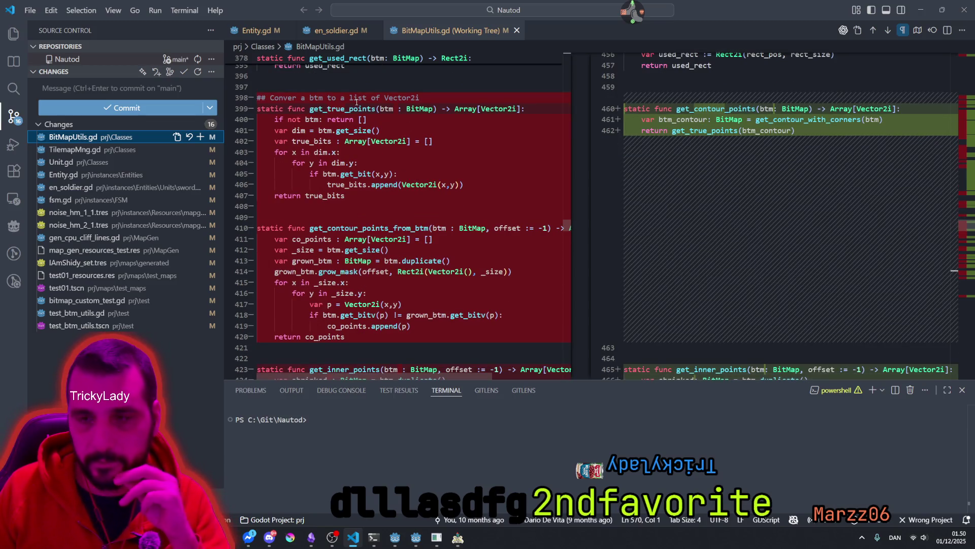
scroll(725, 126, down, 4)
scroll(725, 126, down, 10)
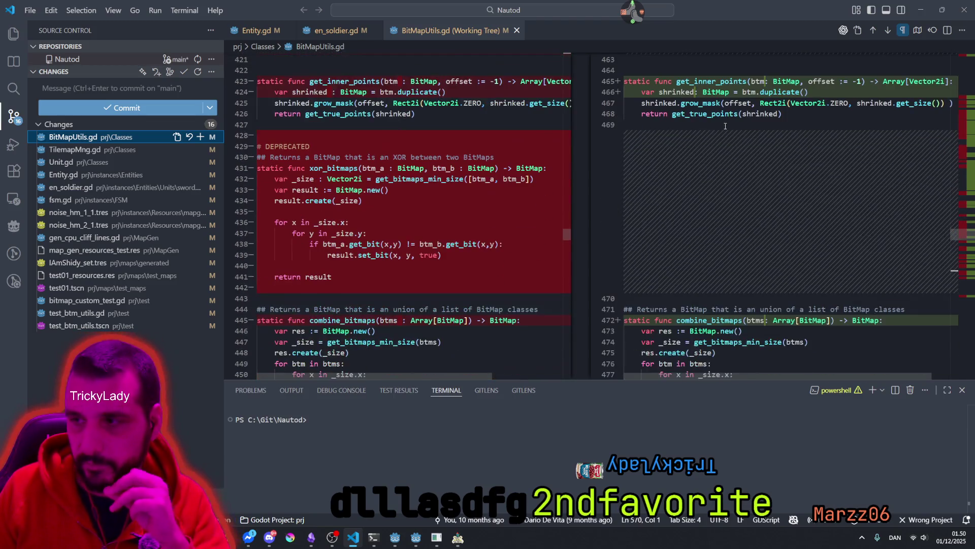
click(109, 150)
click(89, 89)
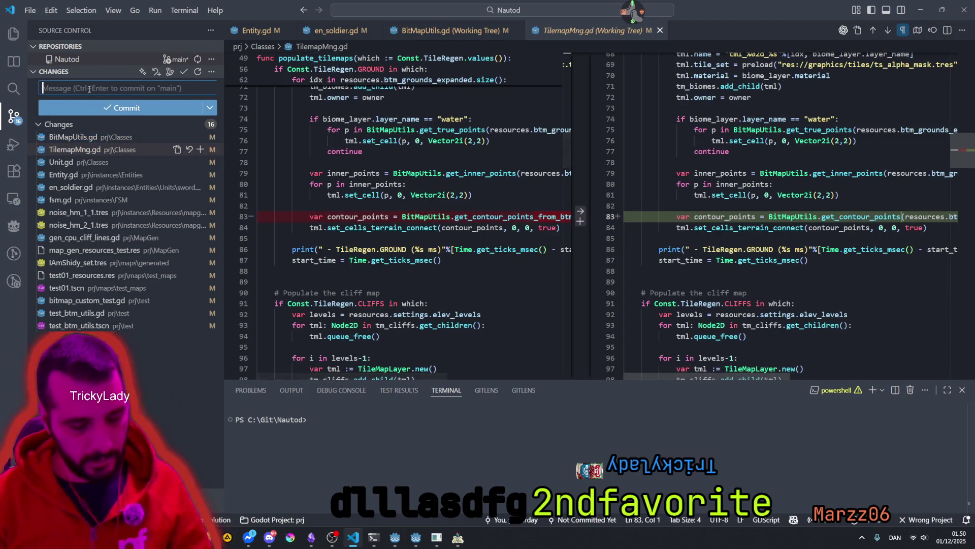
text(fix: get os lines from contour)
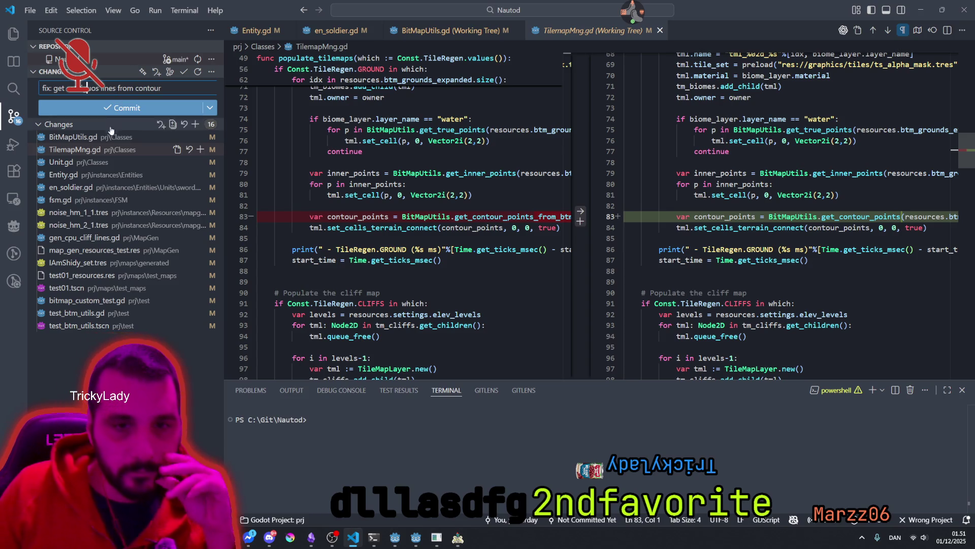
Step: Review the Entity.gd, Unit.gd, fsm.gd and bitmap_custom_test.gd diffs, then return to Godot
click(85, 178)
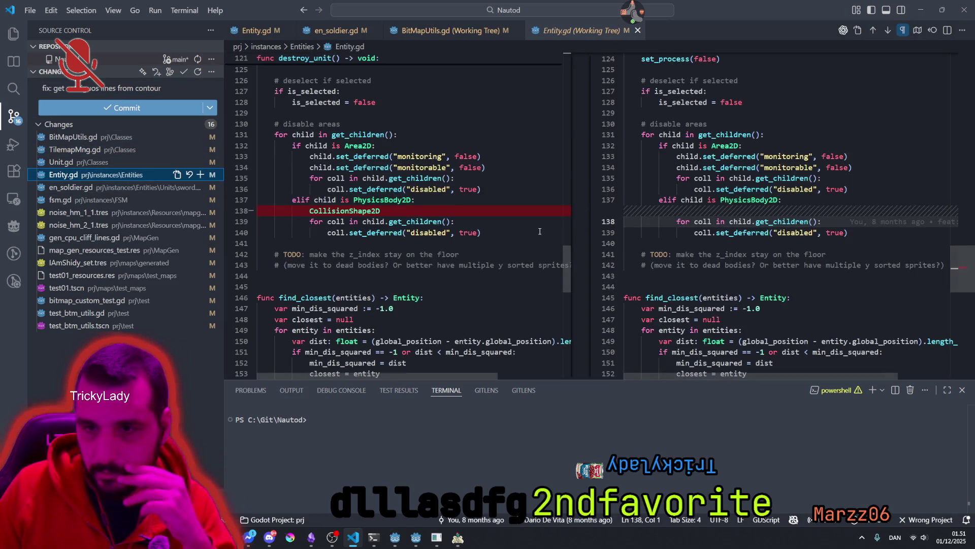
click(101, 162)
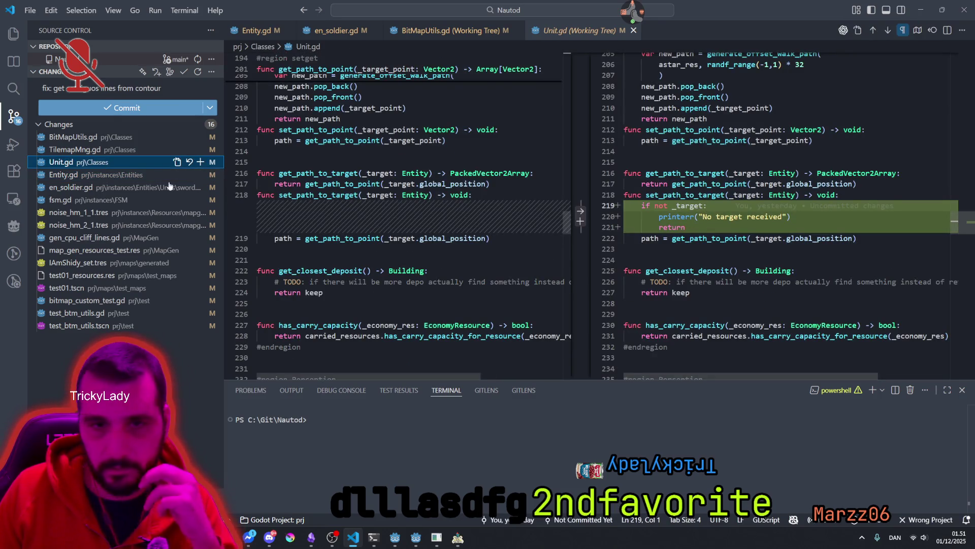
click(101, 200)
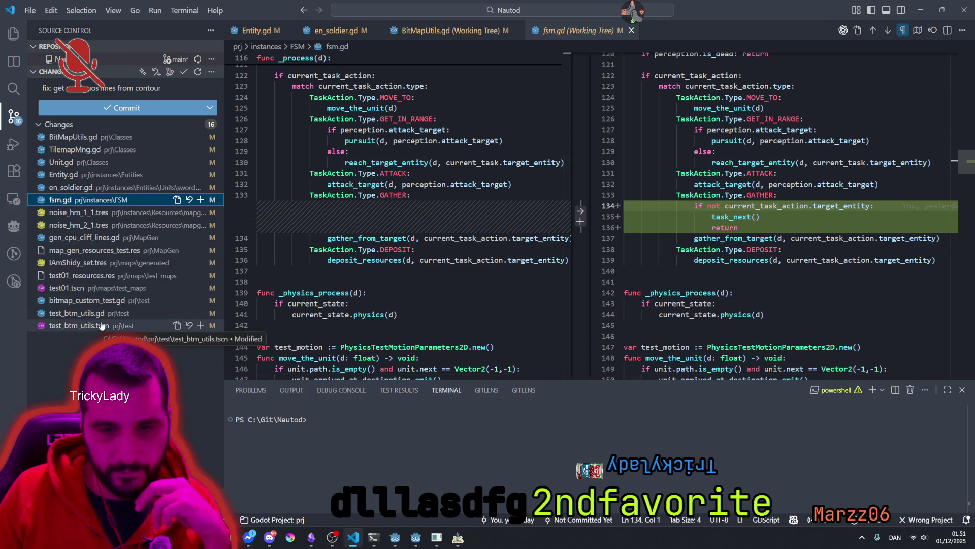
click(87, 301)
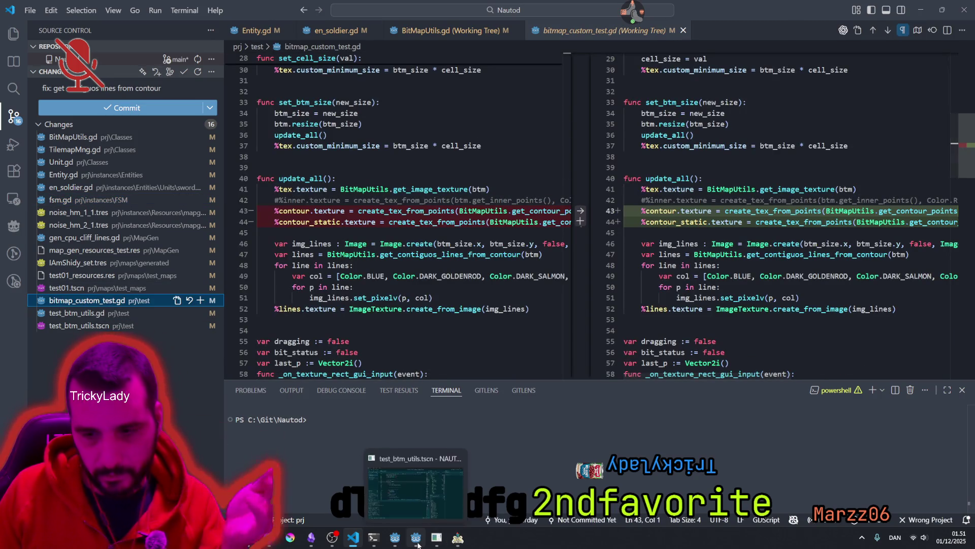
click(418, 544)
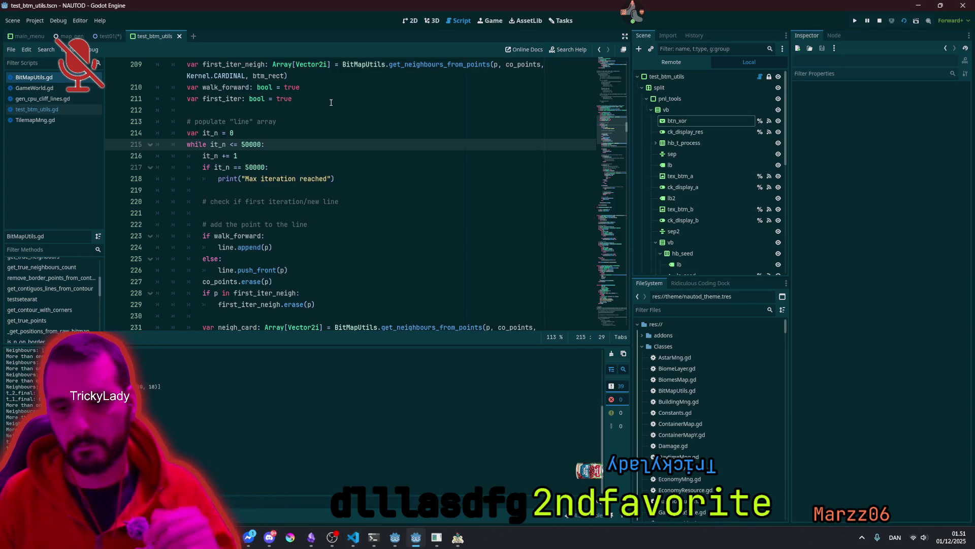
Step: Open the test01 scene in the 2D view and set the overlay to display cliffs_lines
click(108, 36)
click(412, 21)
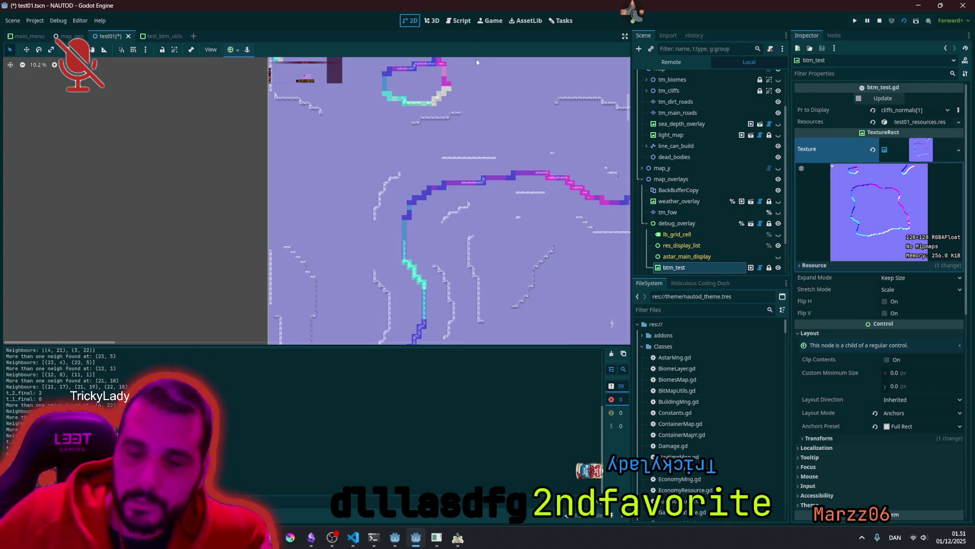
scroll(432, 150, down, 4)
scroll(504, 178, up, 1)
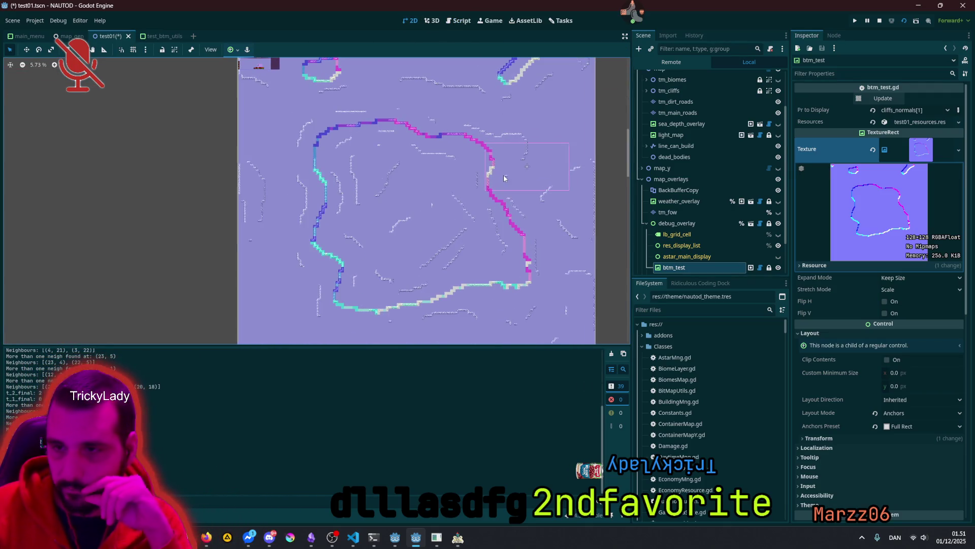
click(913, 114)
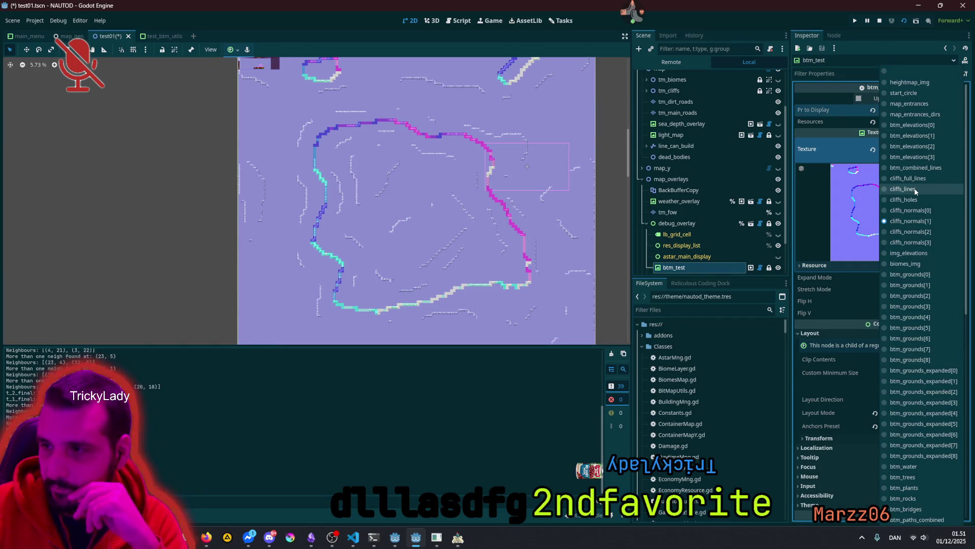
click(902, 189)
Step: Select btm_test2, set its Pr to Display to cliffs_holes, and toggle its visibility
scroll(711, 233, down, 2)
click(676, 234)
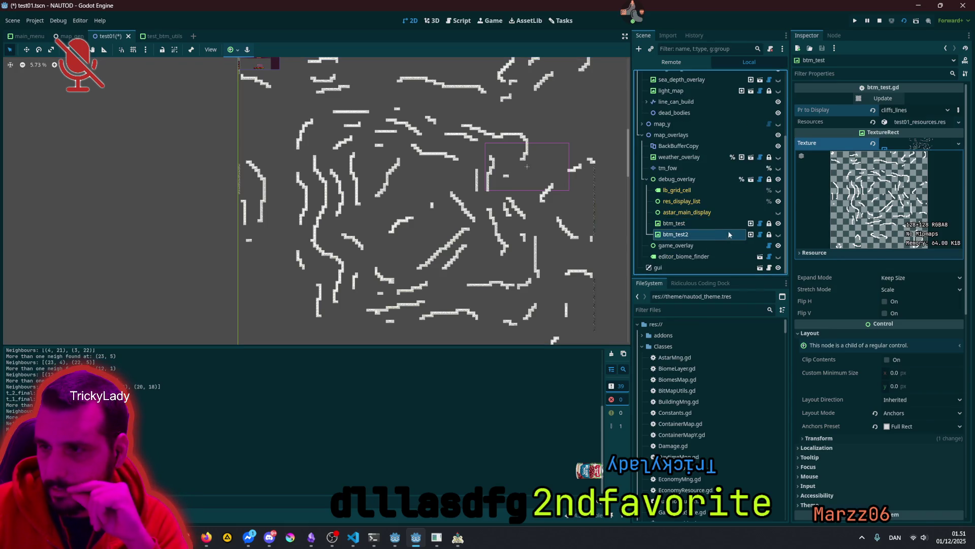
click(912, 114)
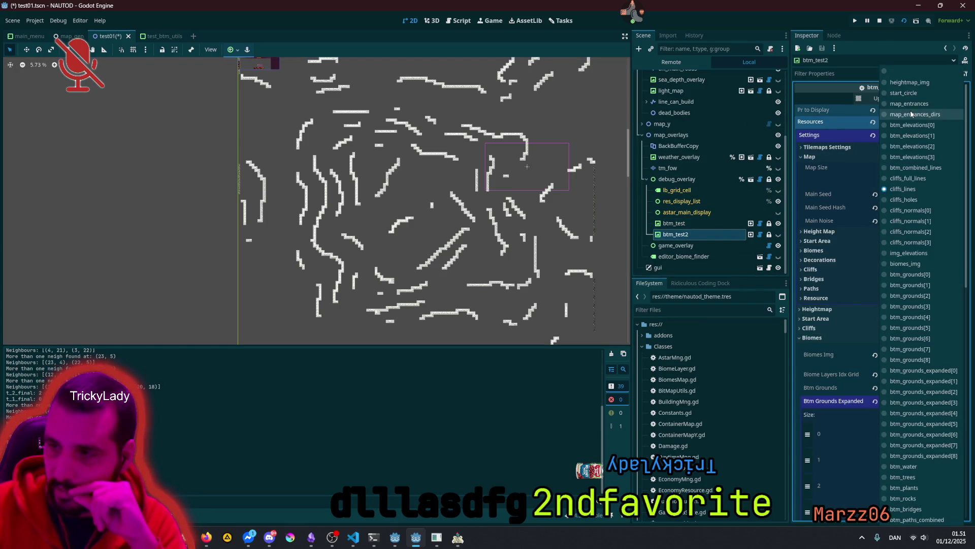
click(930, 200)
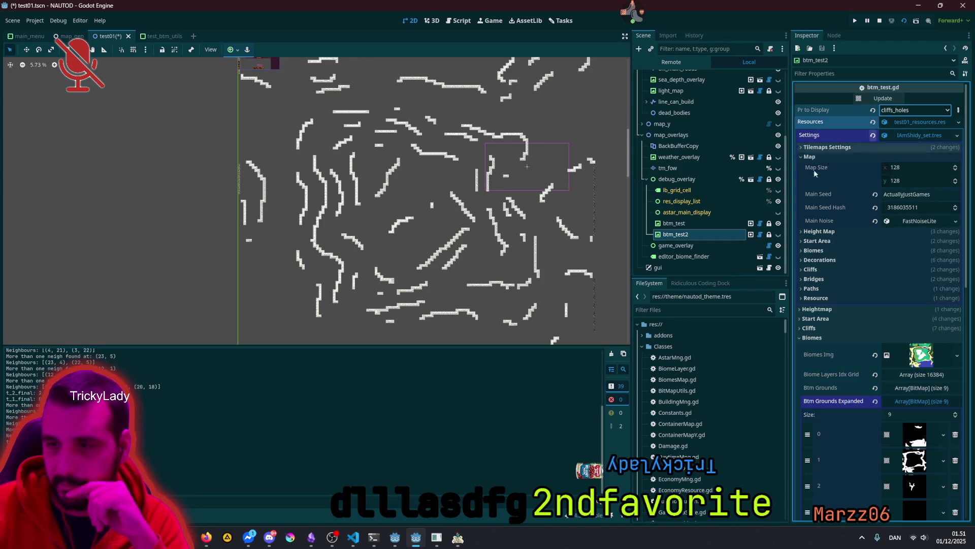
click(778, 234)
Step: Pan and zoom over the map to inspect the cliff holes, then select the world root node
scroll(625, 210, up, 5)
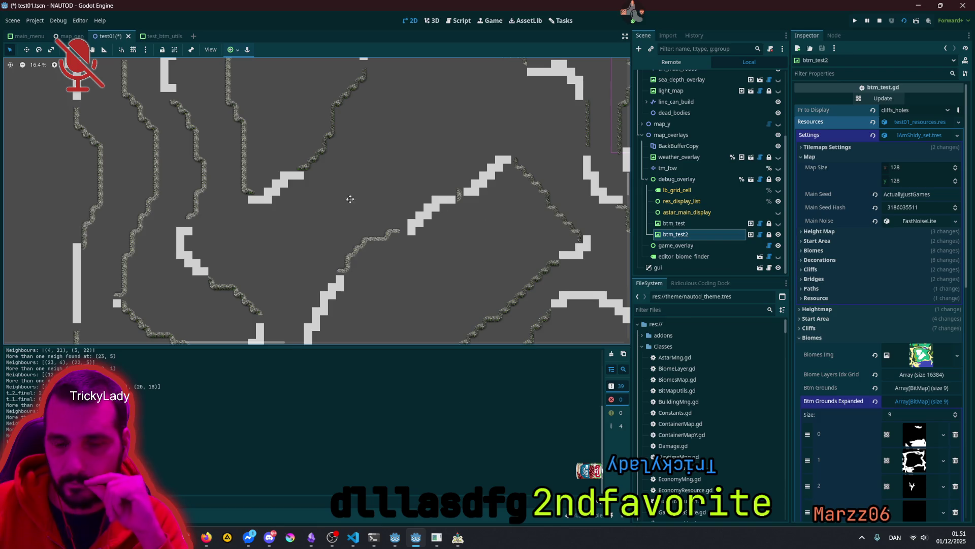
drag(308, 136, 385, 212)
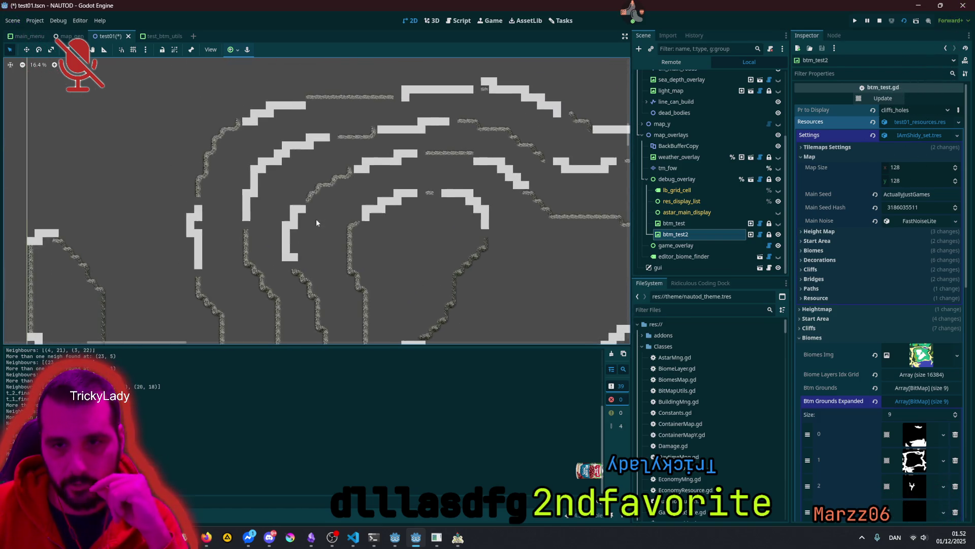
scroll(277, 120, up, 3)
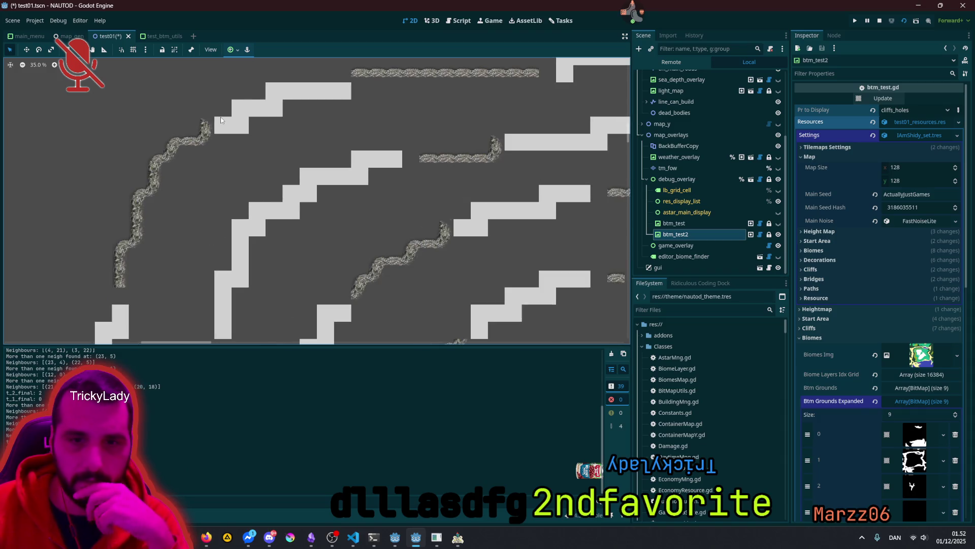
scroll(224, 118, down, 8)
scroll(370, 189, down, 1)
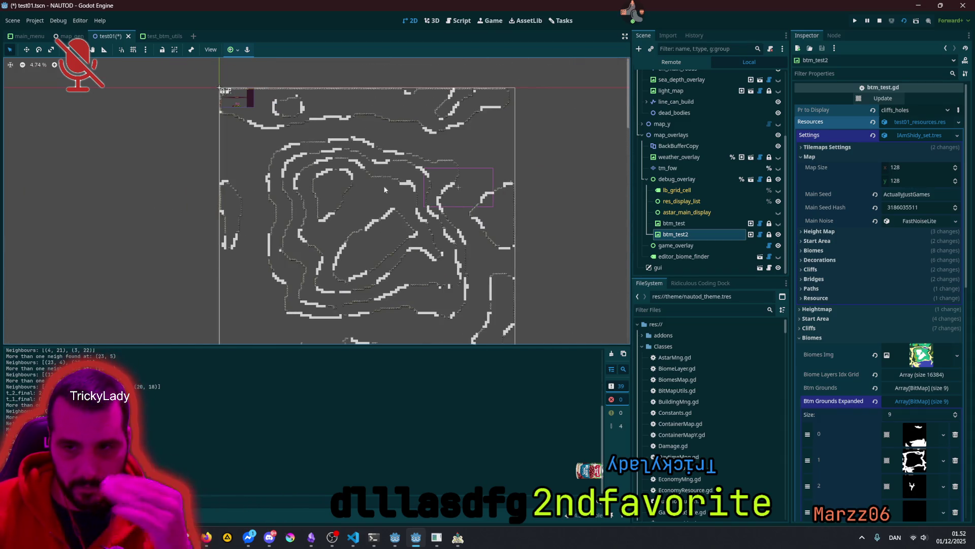
scroll(681, 92, up, 5)
click(687, 78)
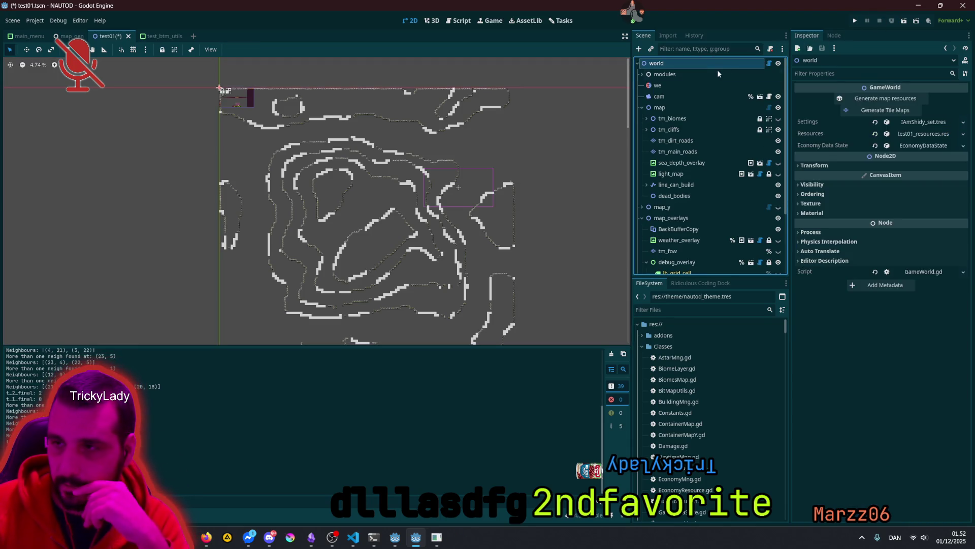
Step: Keep the world node's name unchanged and clear the Output log
key(F2)
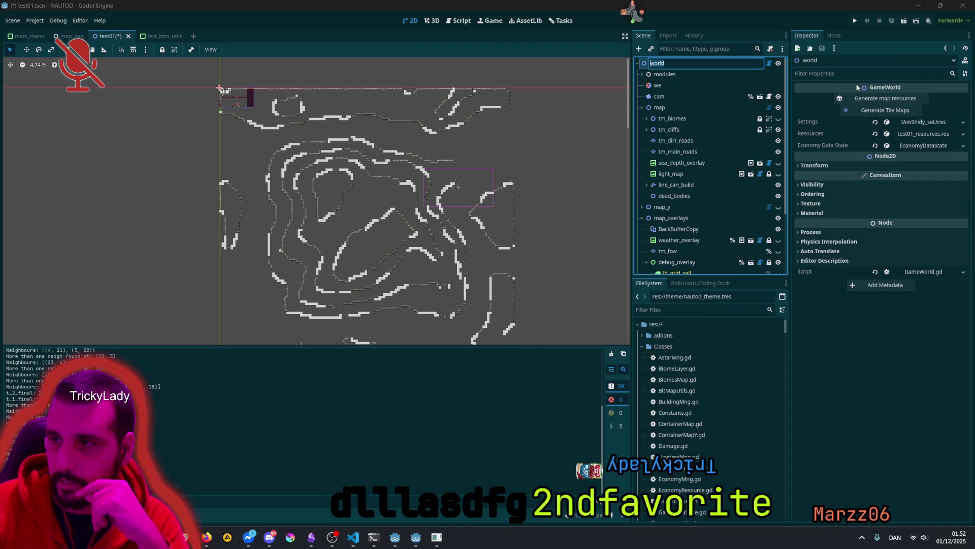
key(Escape)
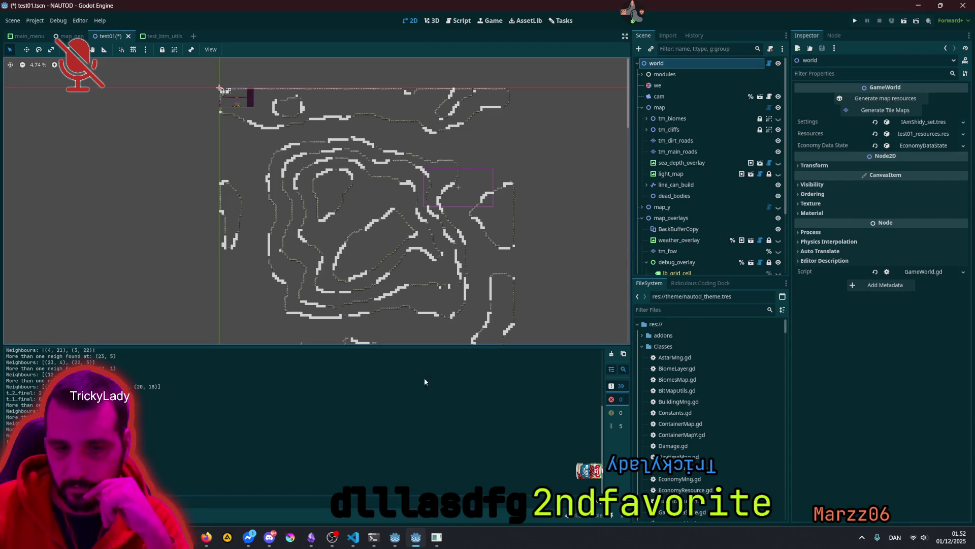
click(612, 353)
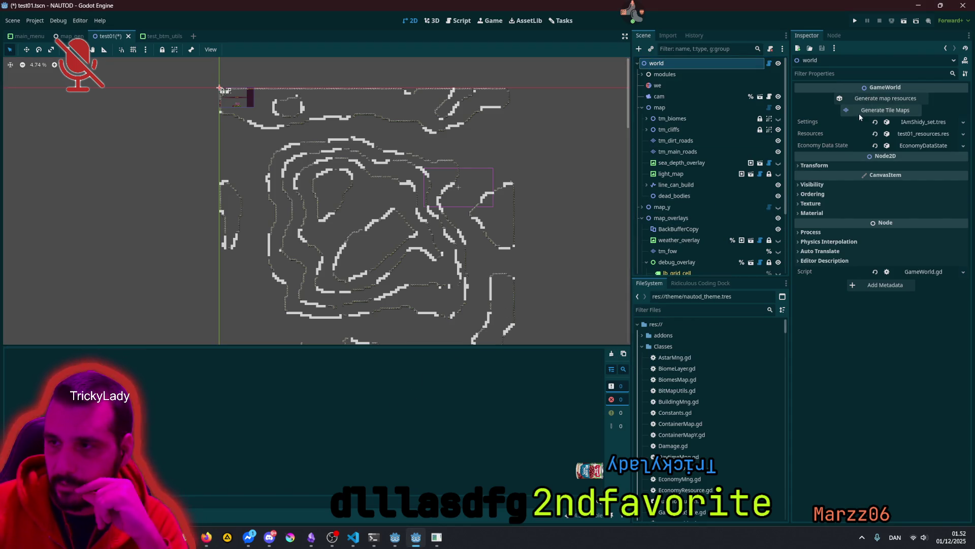
Step: Run Generate map resources and Generate Tile Maps on the world, then open BitMapUtils.gd
click(868, 99)
click(868, 101)
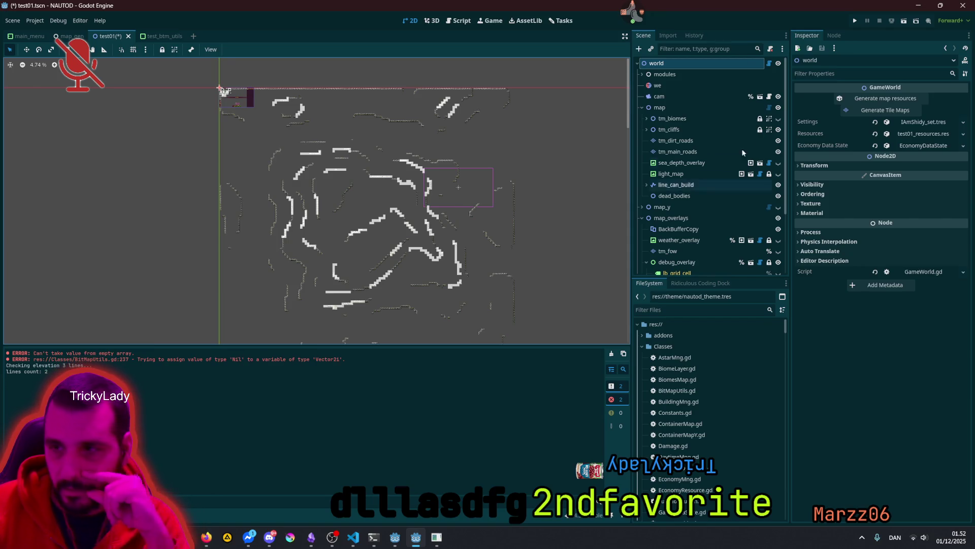
click(885, 110)
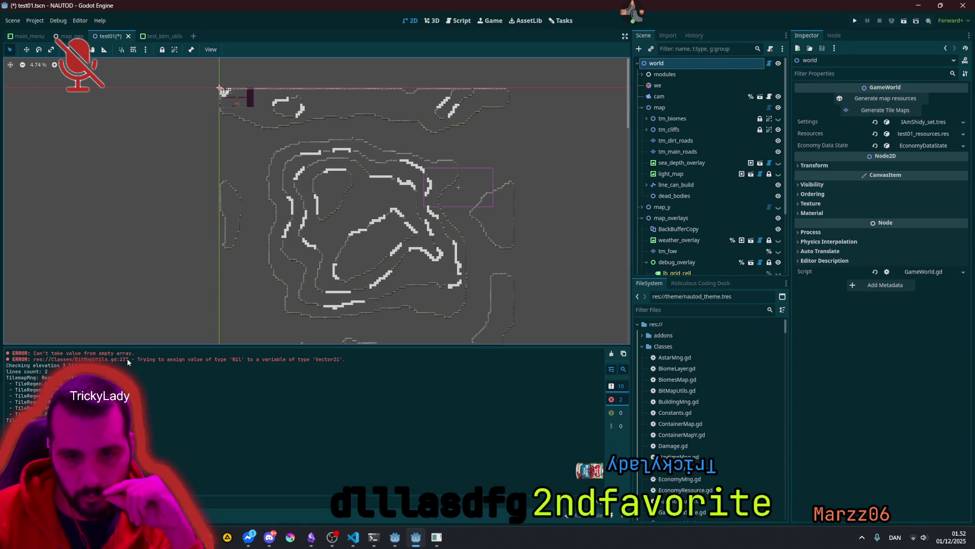
click(450, 20)
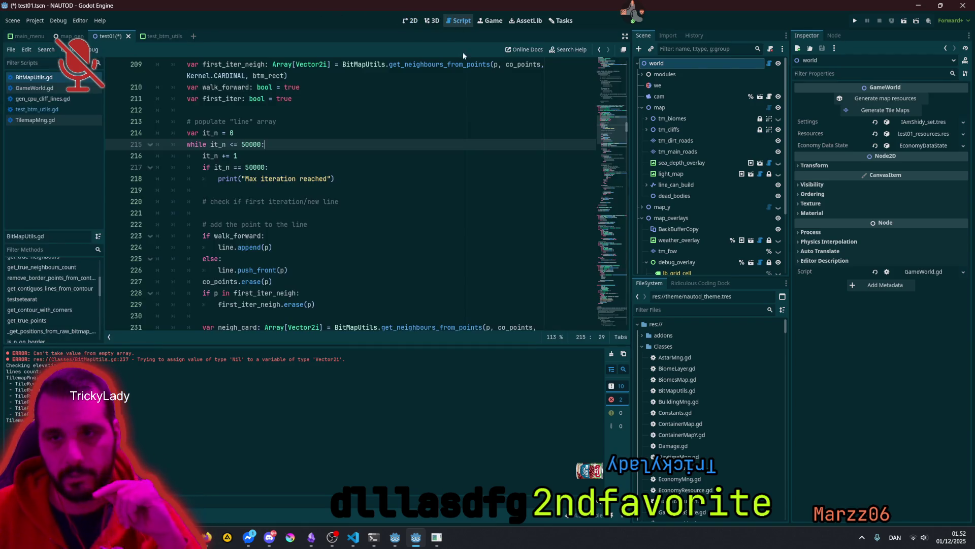
scroll(226, 230, down, 2)
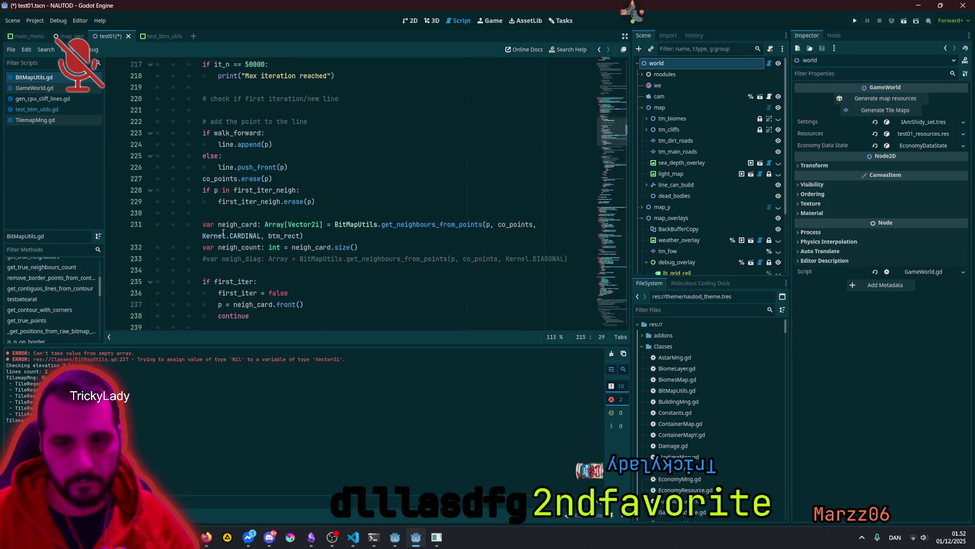
double_click(245, 304)
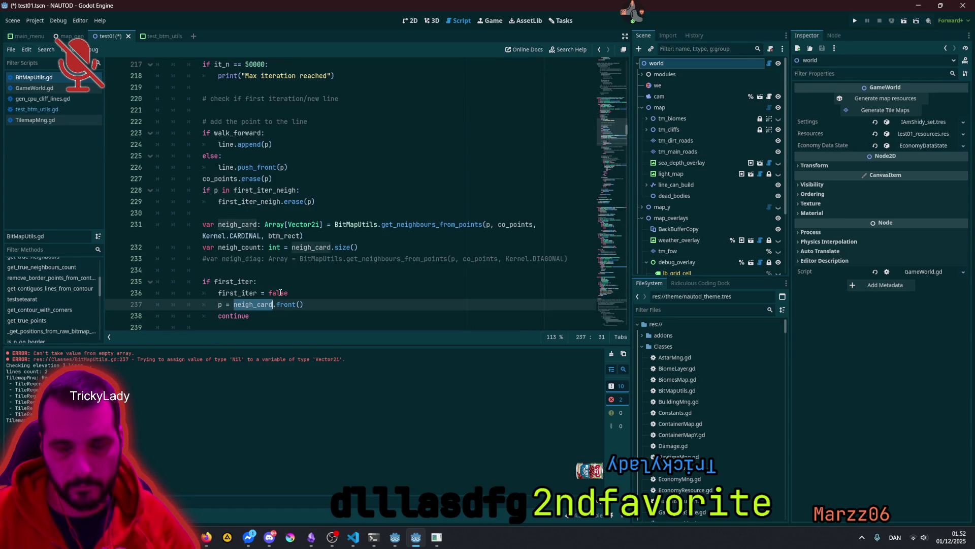
scroll(268, 285, down, 2)
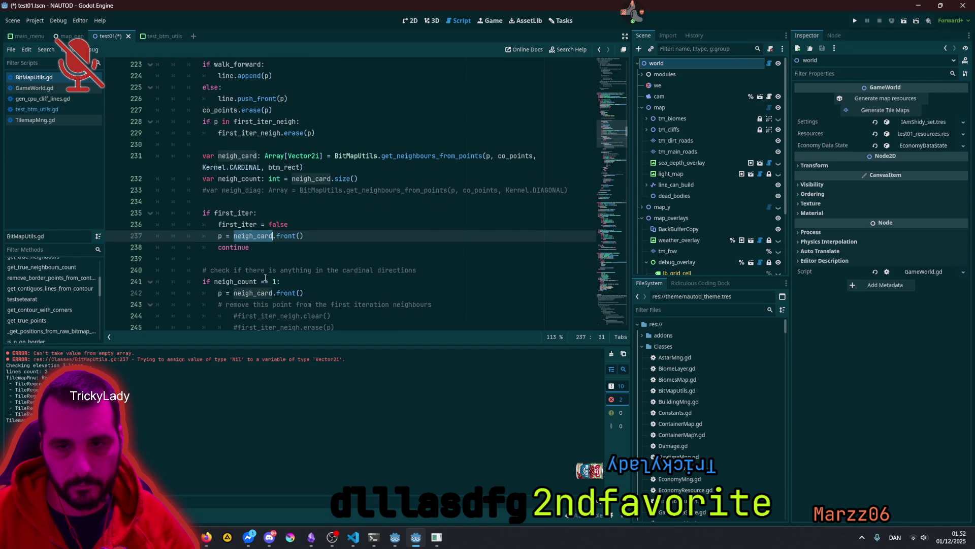
mouse_move(256, 238)
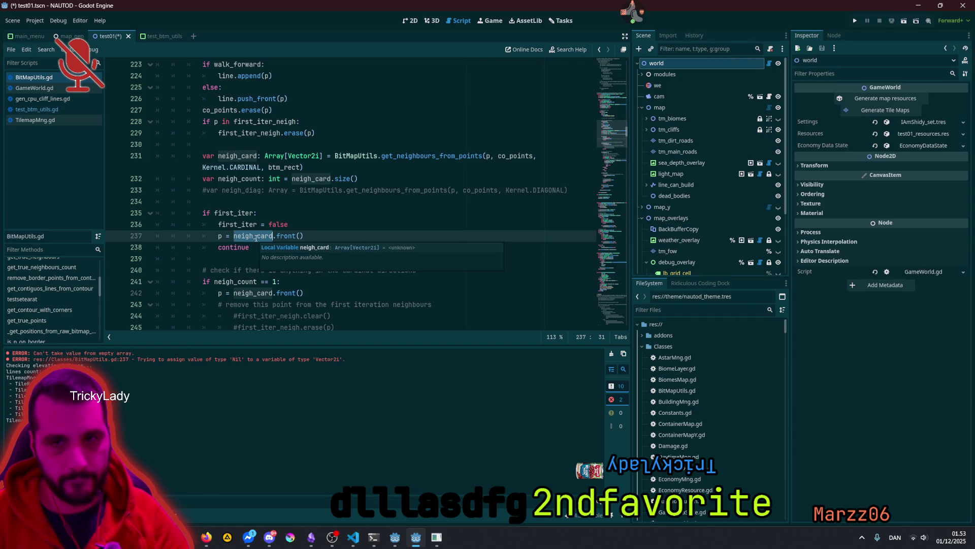
scroll(300, 167, up, 5)
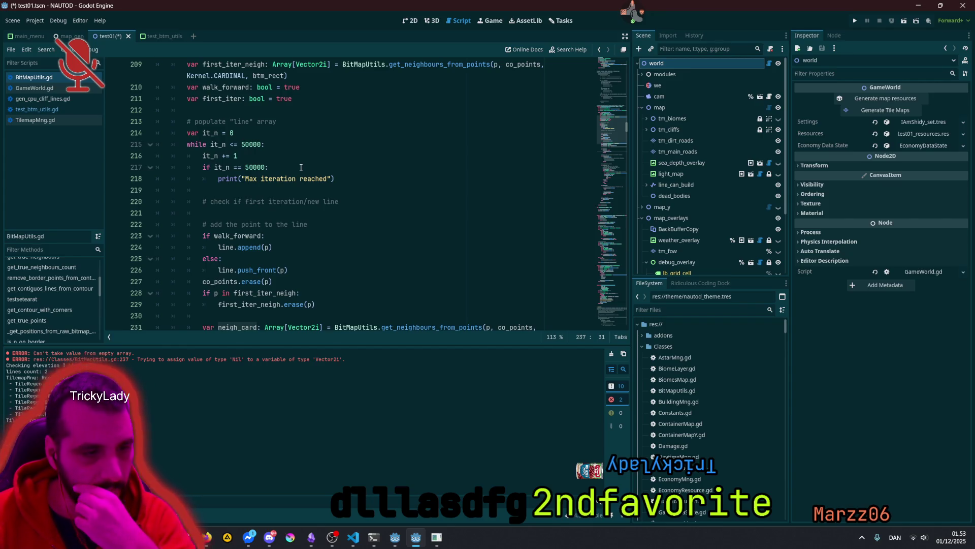
click(644, 18)
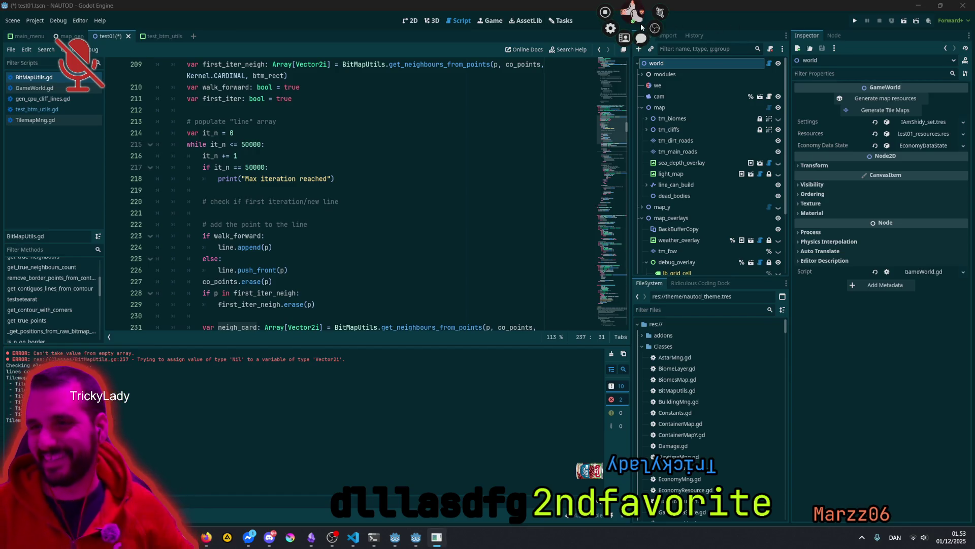
click(694, 57)
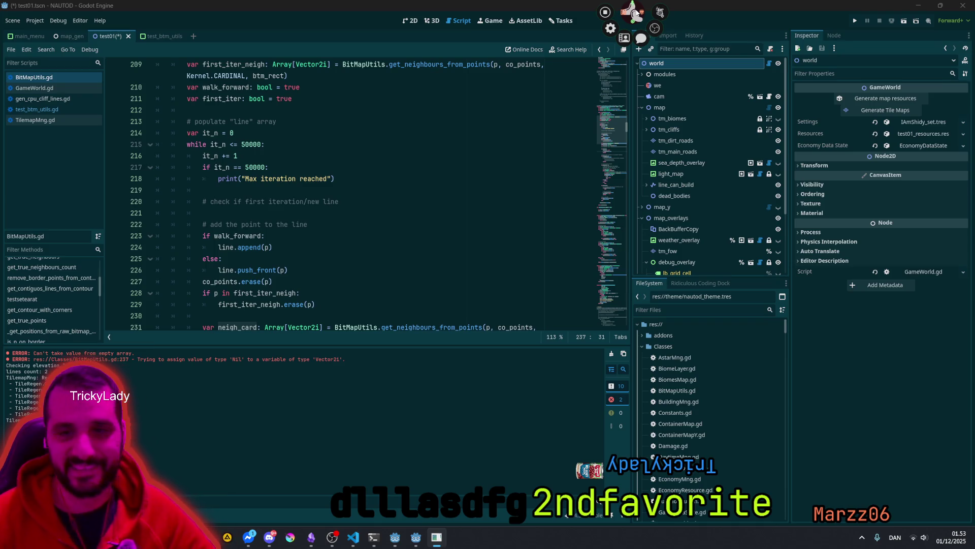
scroll(340, 210, down, 3)
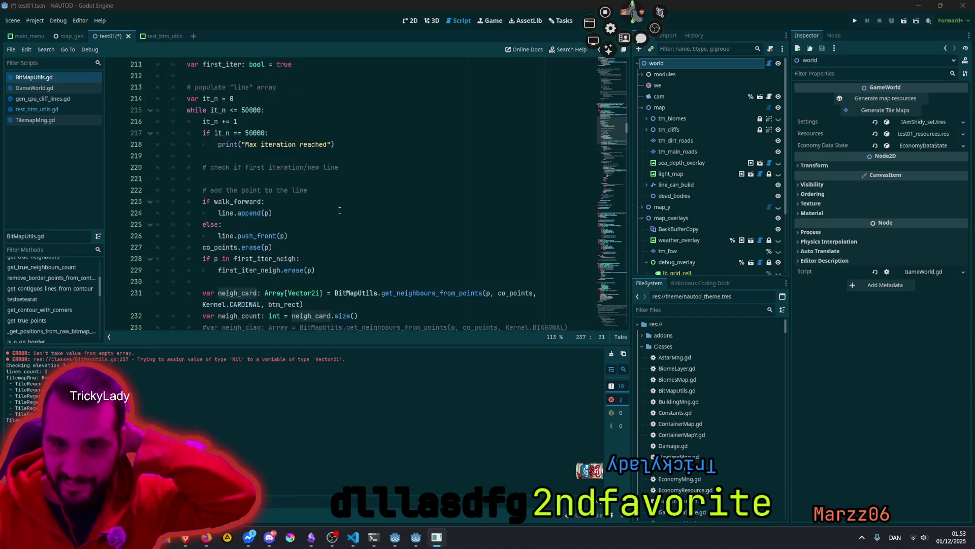
scroll(340, 210, up, 5)
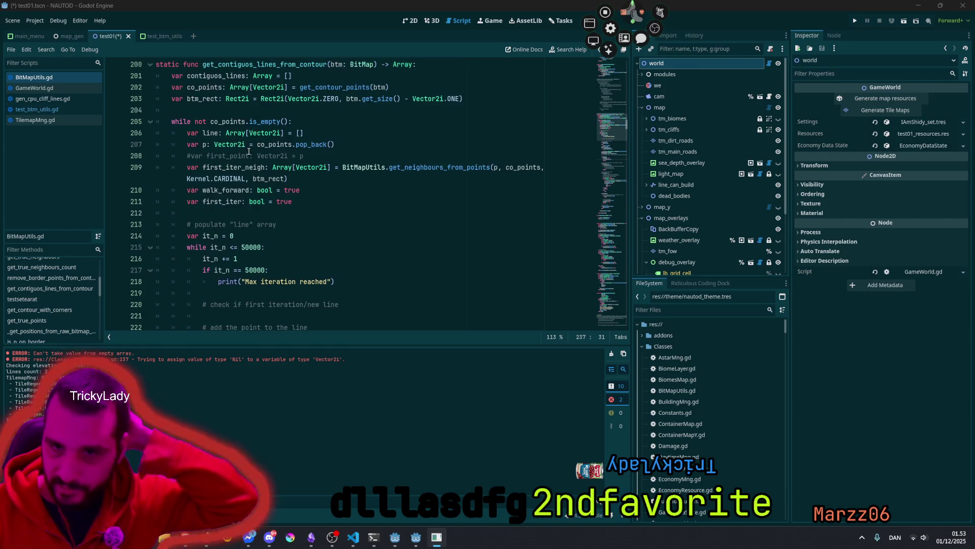
click(216, 144)
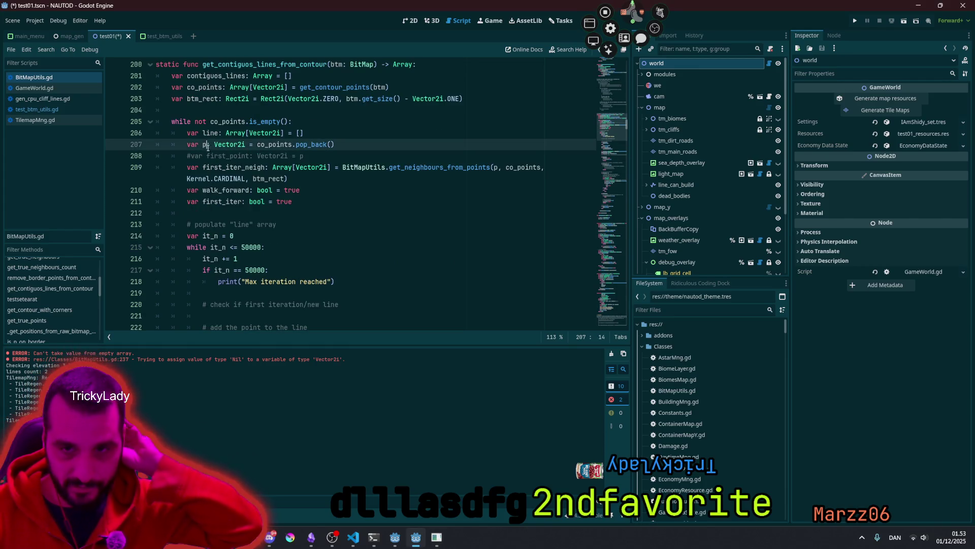
scroll(274, 230, down, 7)
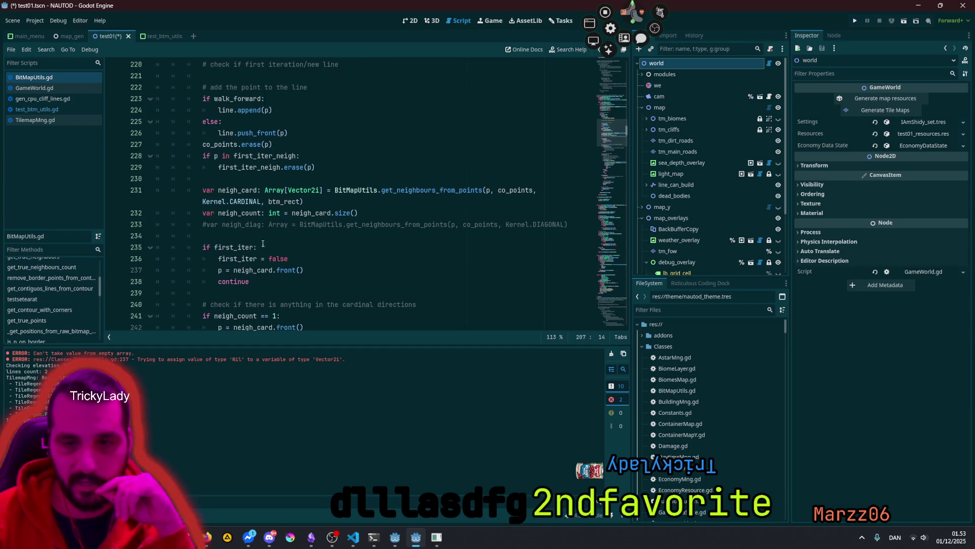
double_click(241, 271)
mouse_move(242, 270)
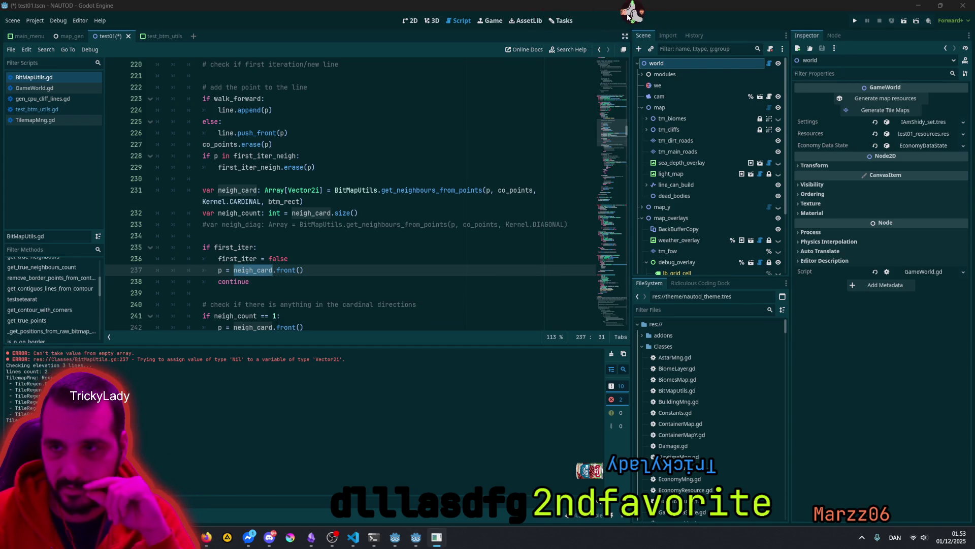
click(344, 259)
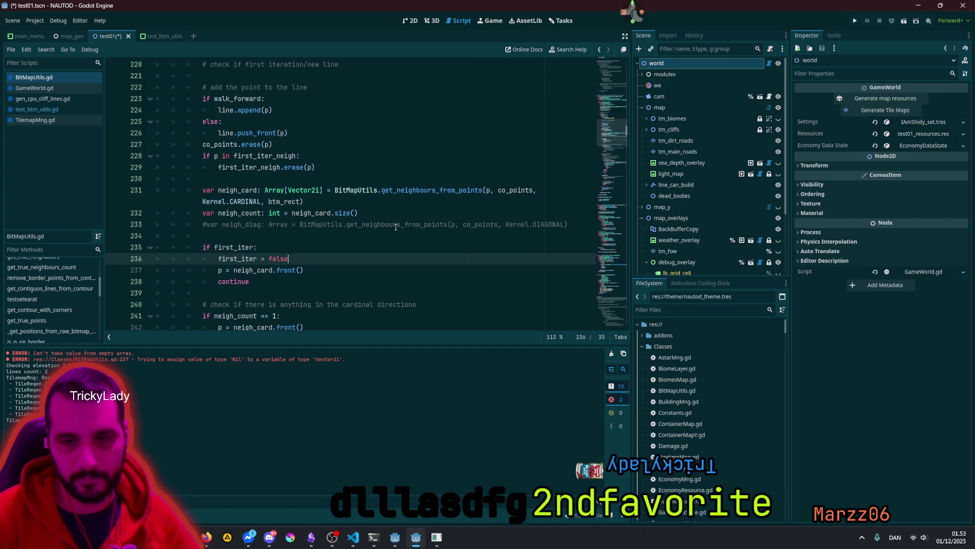
Step: Write the condition 'if neigh_card.is_empty():' on a new line in the first_iter branch
key(Return)
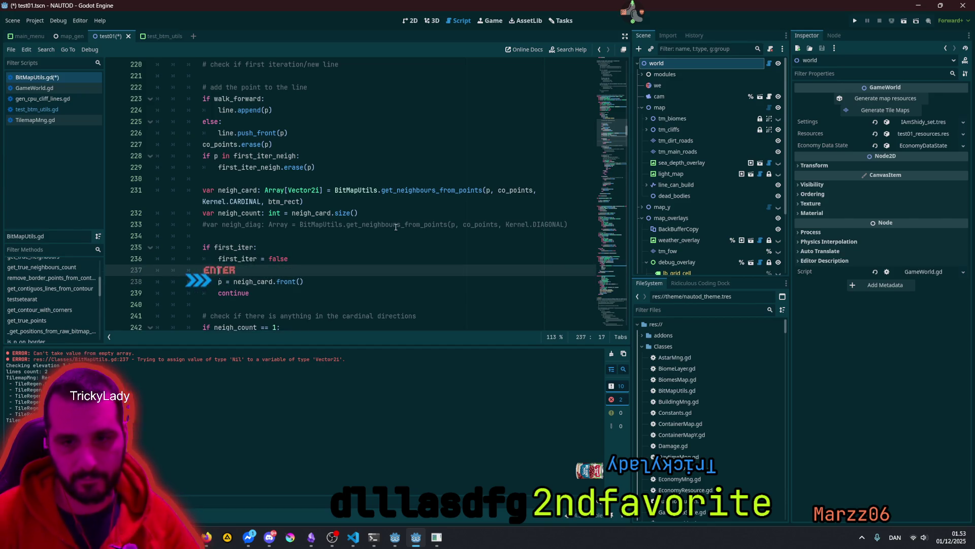
text(#if)
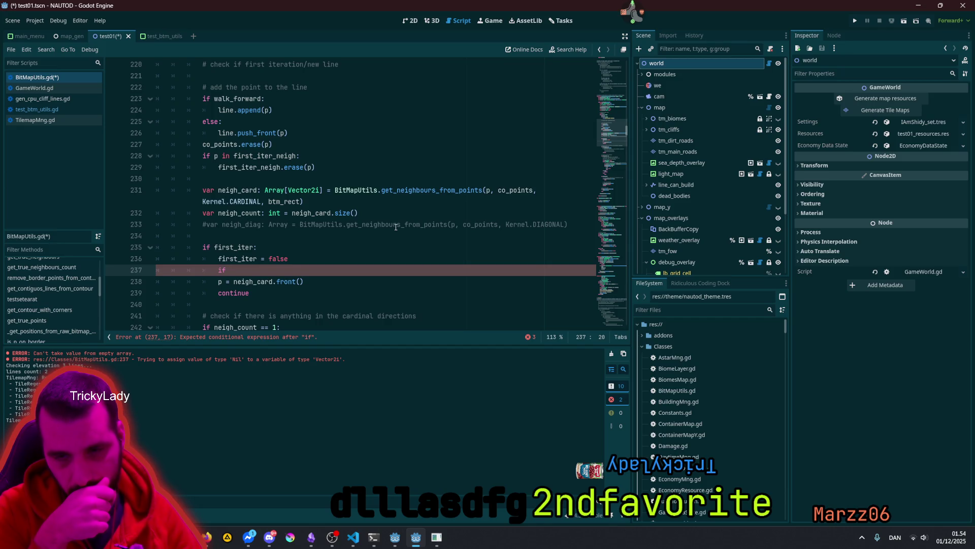
text(ne)
key(Down)
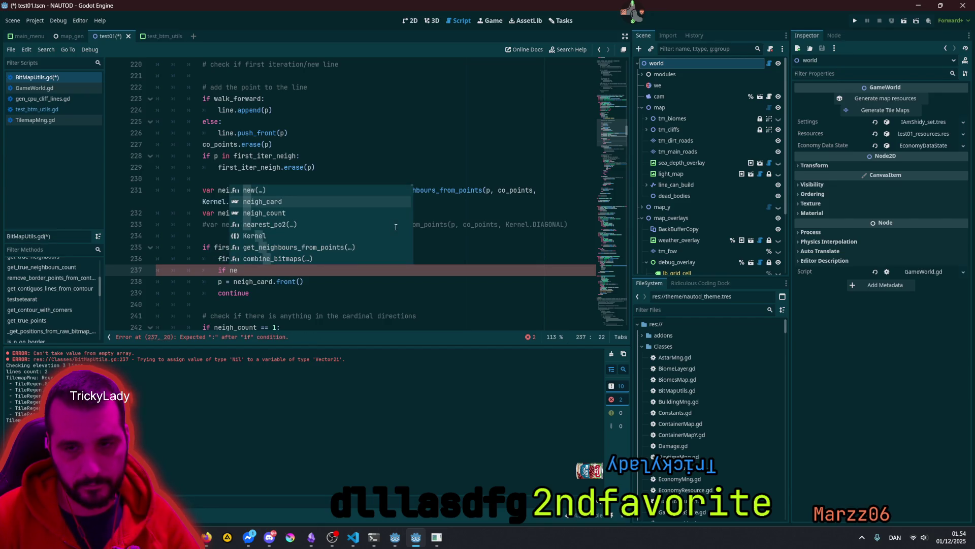
key(Return)
text(.is_)
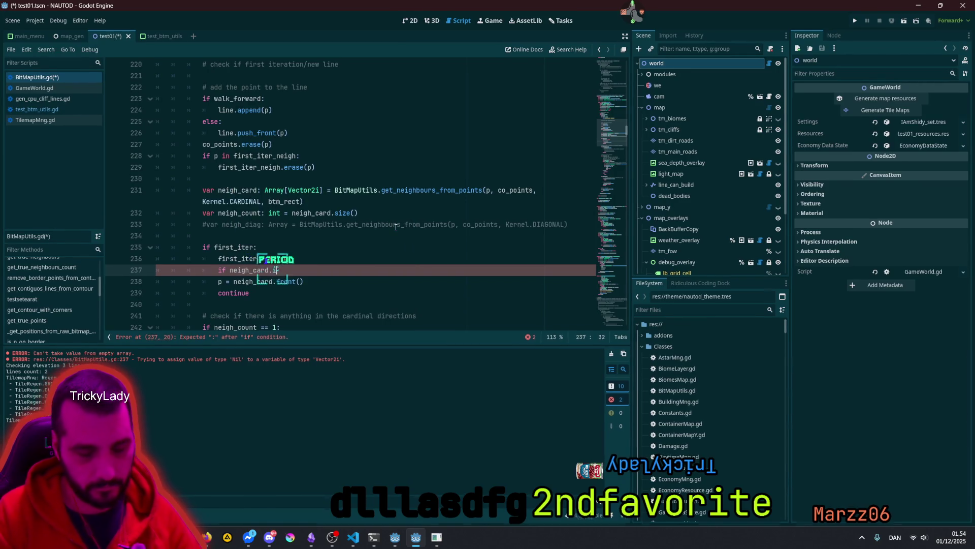
key(Return)
text(:)
key(Return)
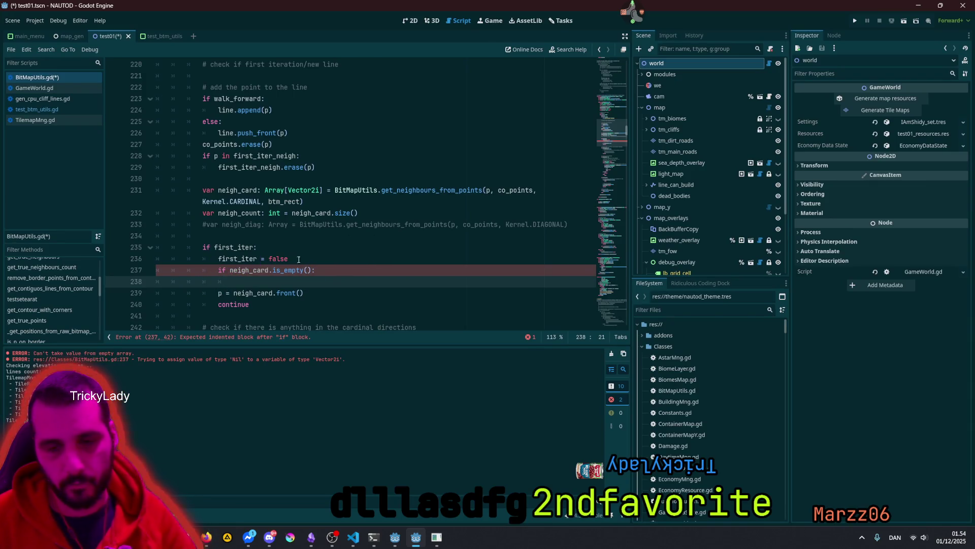
click(269, 270)
scroll(270, 259, down, 1)
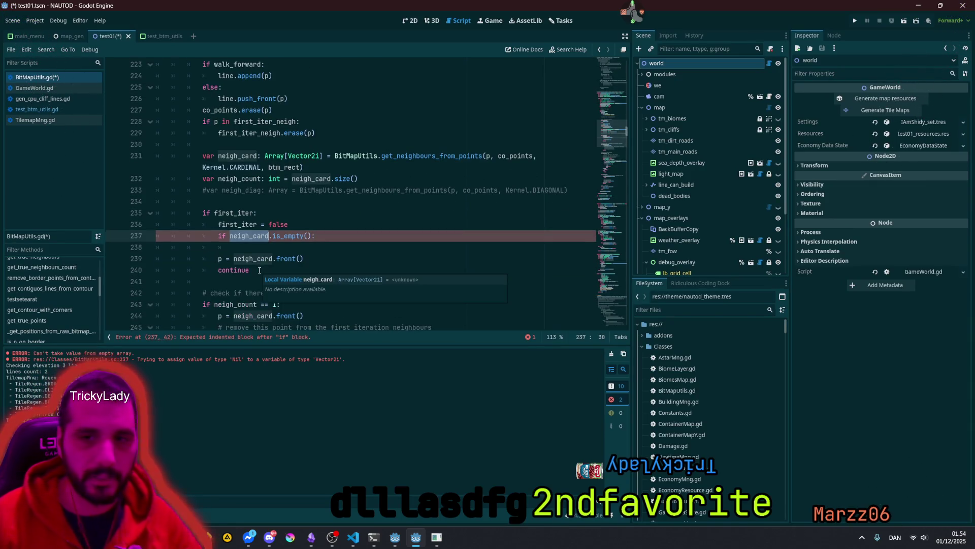
click(283, 244)
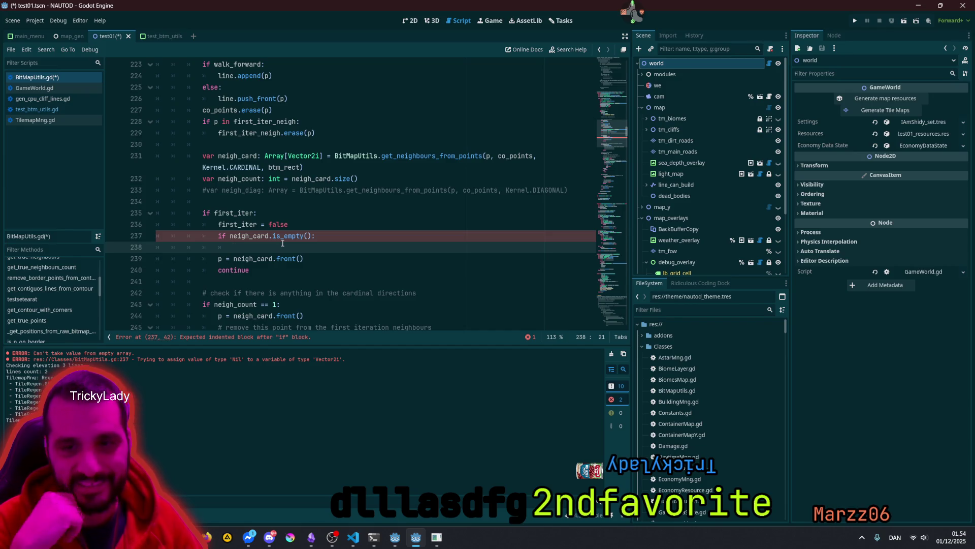
Step: Add 'break' under the check, move it above first_iter = false, and save the script
double_click(256, 239)
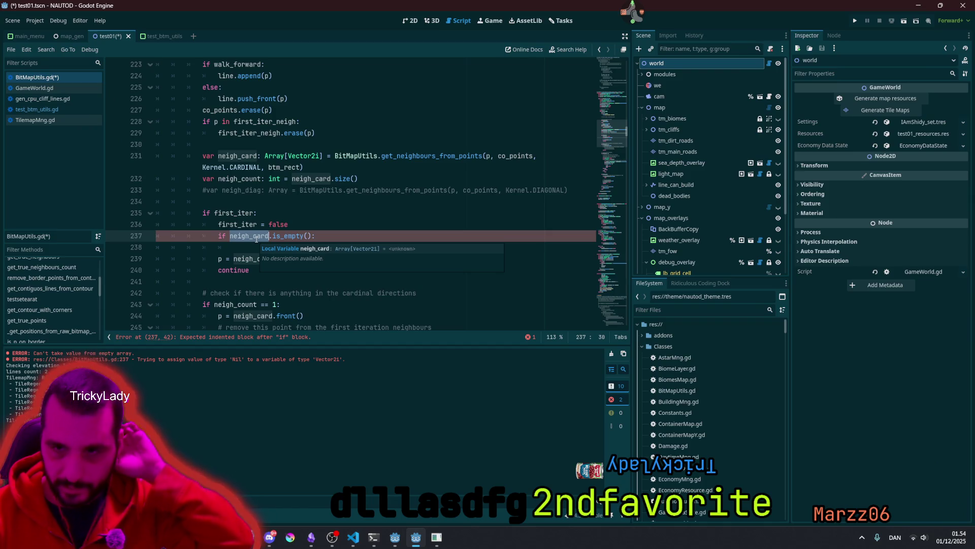
key(Down)
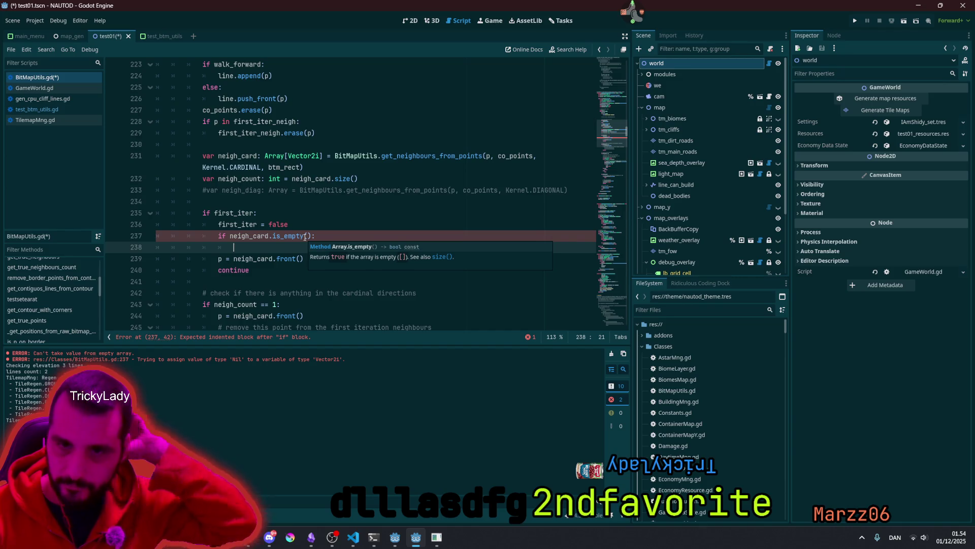
text(break)
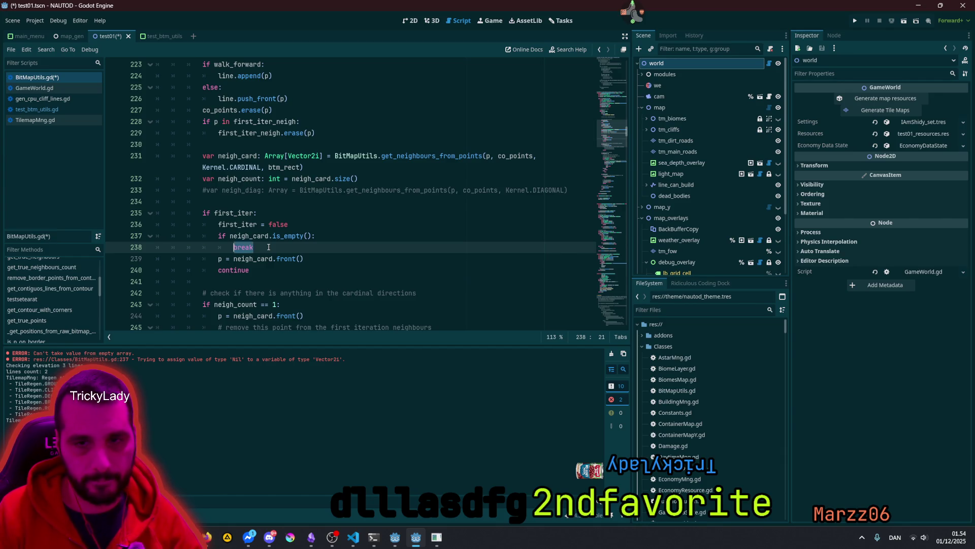
key(shift+Up)
key(alt+Up)
key(Down)
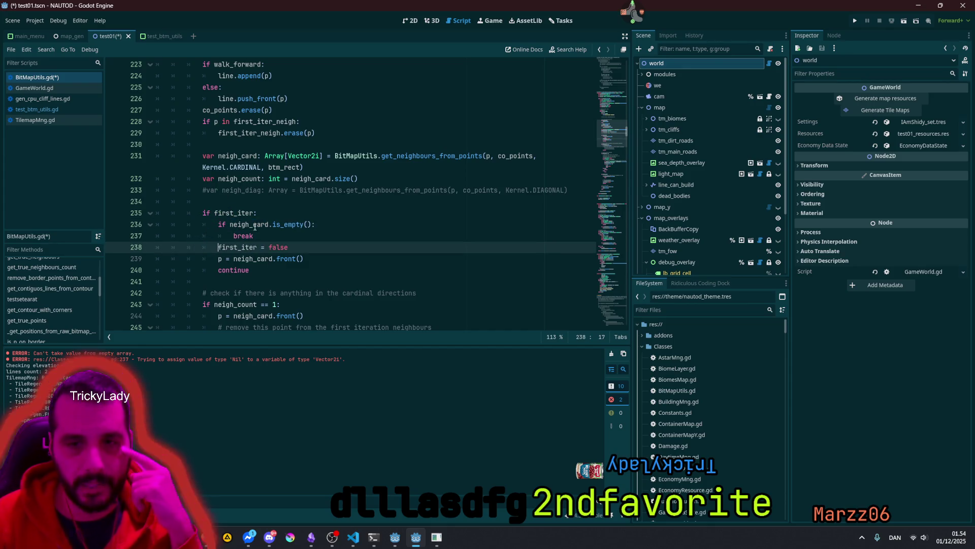
click(277, 259)
key(ctrl+s)
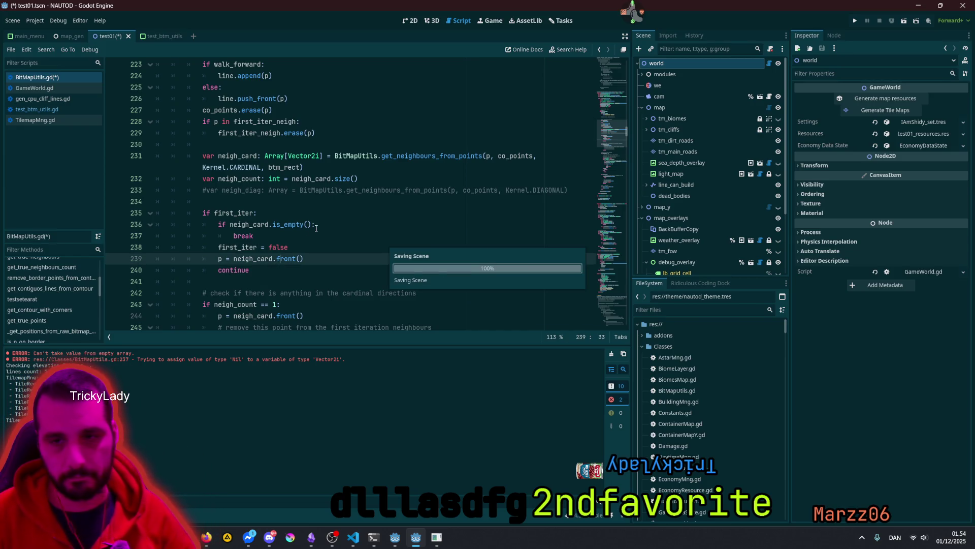
Step: Finish saving, return to the test01 2D view, and pan and zoom over the cliff area
click(411, 21)
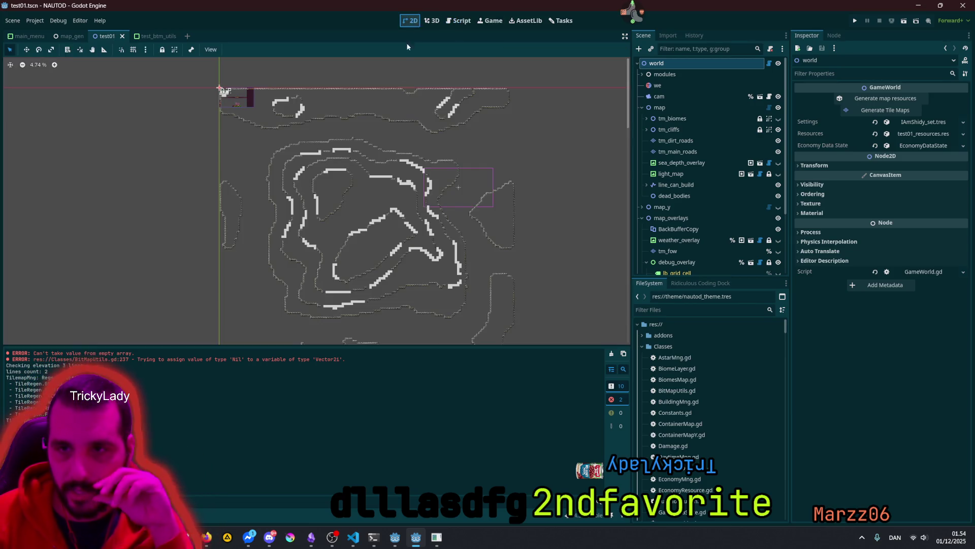
scroll(294, 104, up, 3)
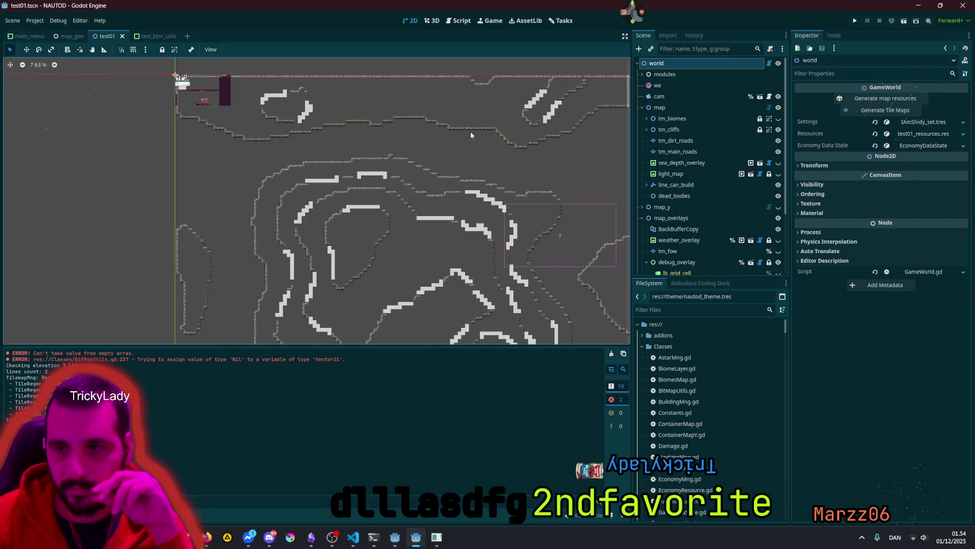
scroll(471, 132, down, 2)
drag(472, 133, 385, 91)
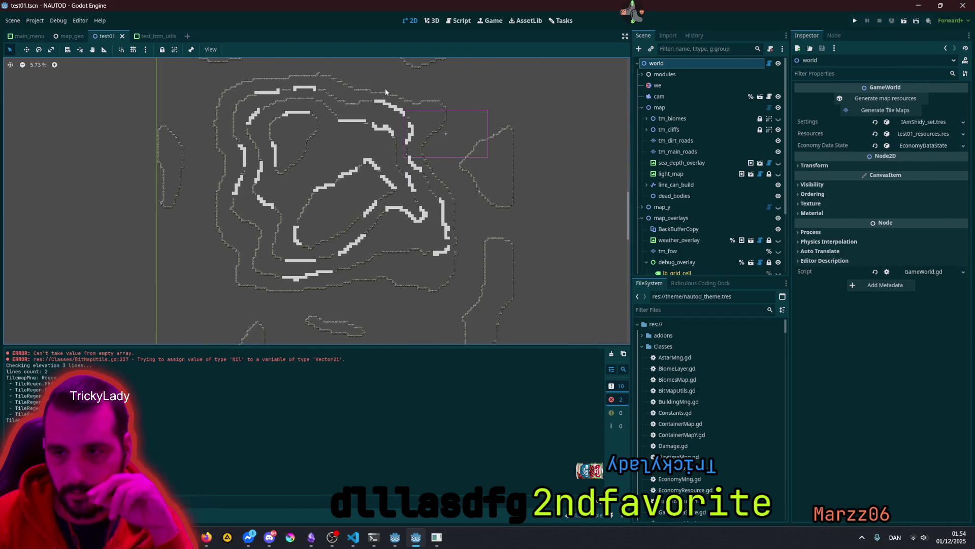
scroll(384, 117, down, 1)
scroll(350, 206, down, 1)
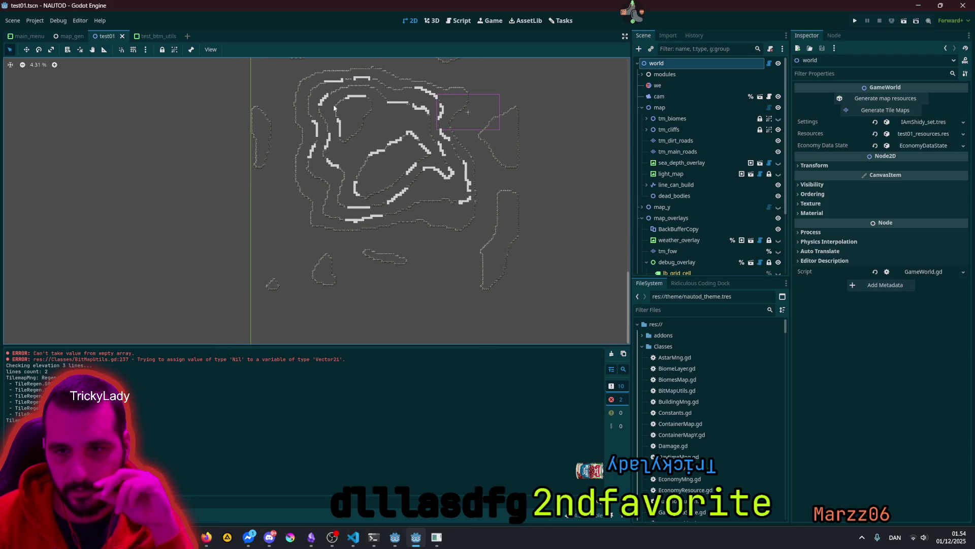
scroll(317, 180, up, 5)
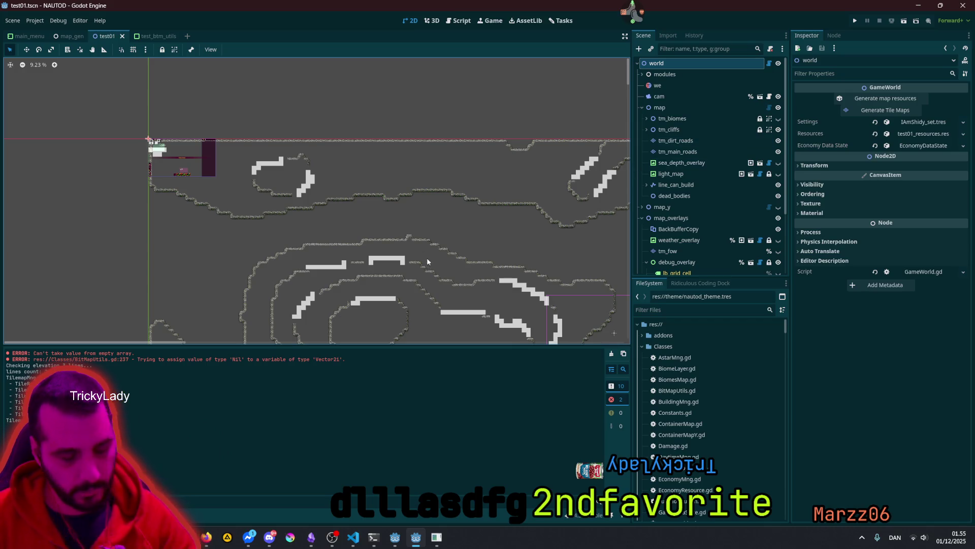
Step: Clear the Output log and regenerate the world's tile maps
click(611, 353)
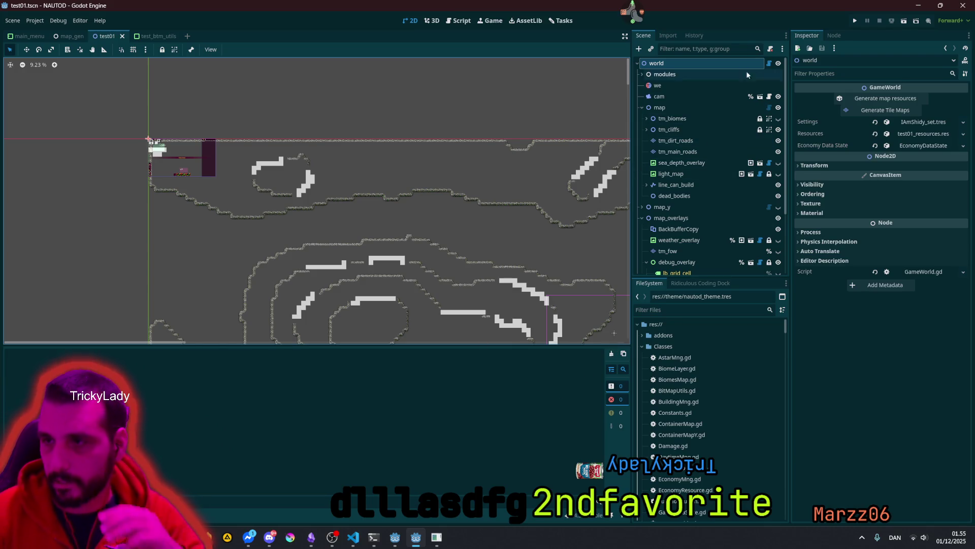
click(859, 96)
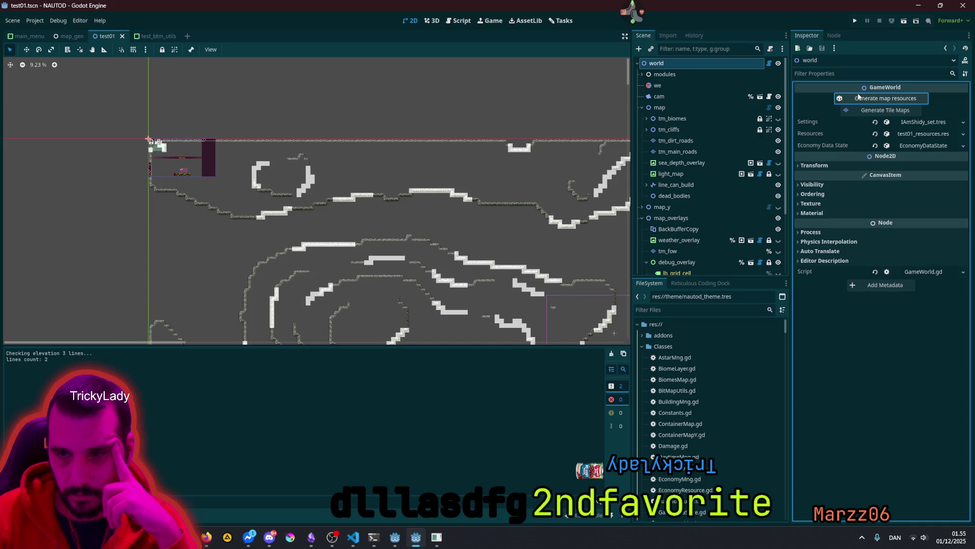
key(Tab)
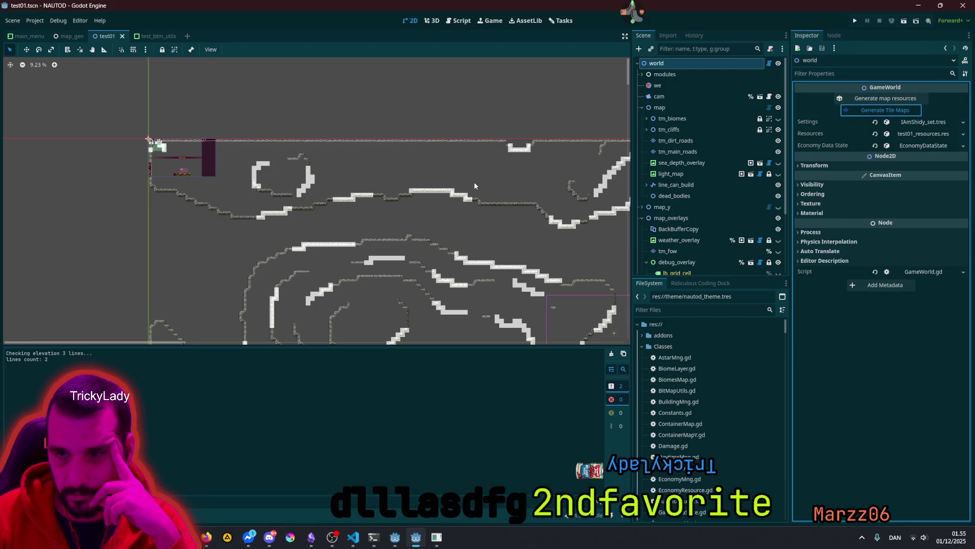
key(Return)
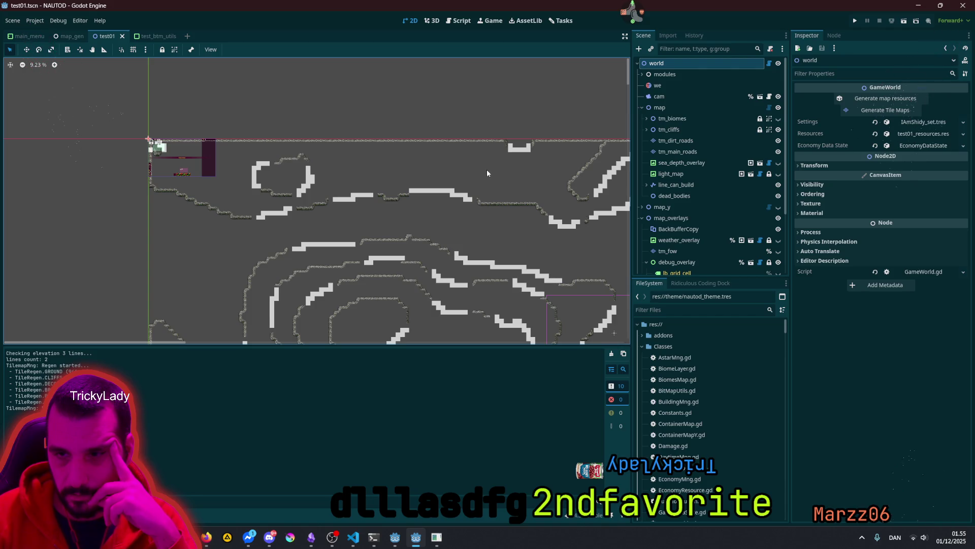
Step: Scroll the Scene dock to the debug_overlay children and toggle btm_test2's visibility
scroll(405, 158, down, 2)
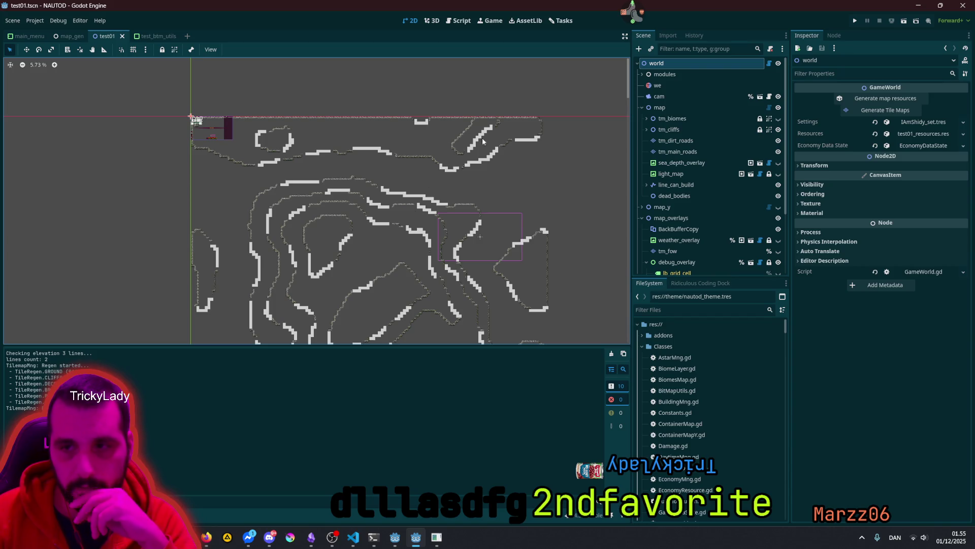
scroll(521, 129, up, 2)
scroll(495, 116, up, 6)
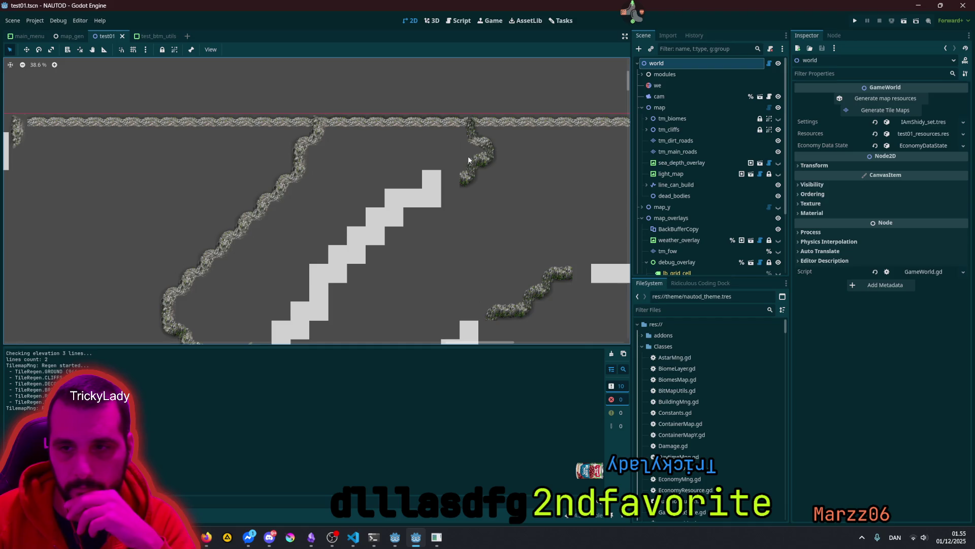
scroll(456, 178, up, 2)
scroll(459, 174, down, 2)
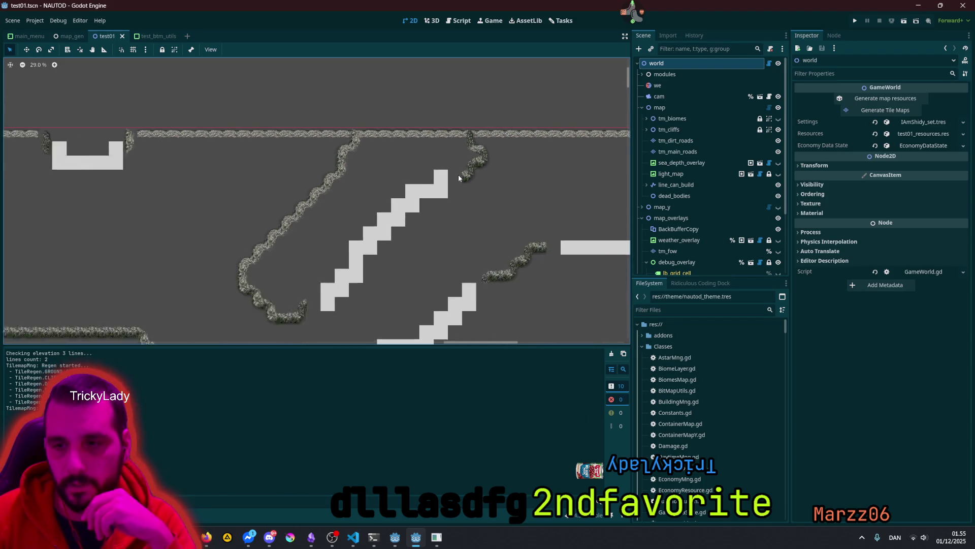
scroll(440, 298, down, 2)
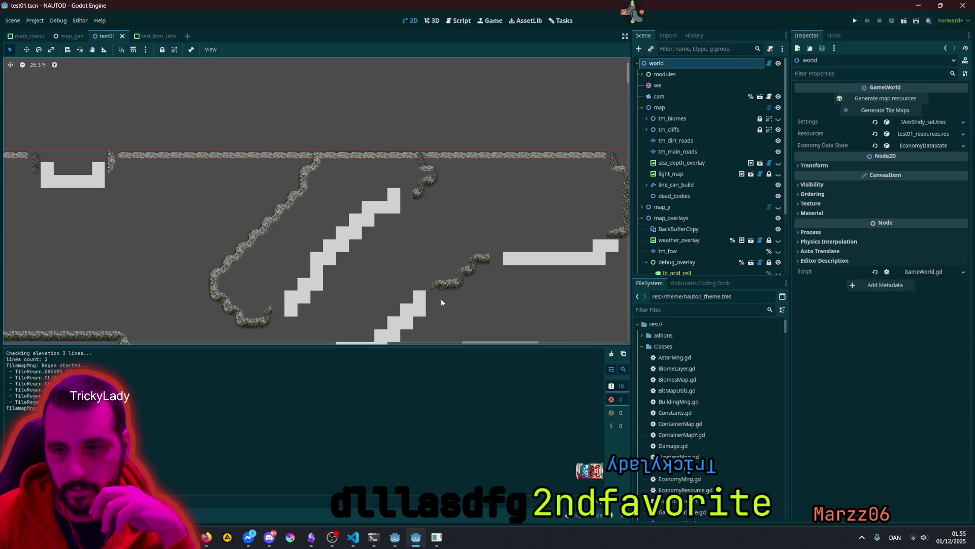
scroll(438, 297, up, 5)
scroll(718, 190, down, 3)
click(777, 238)
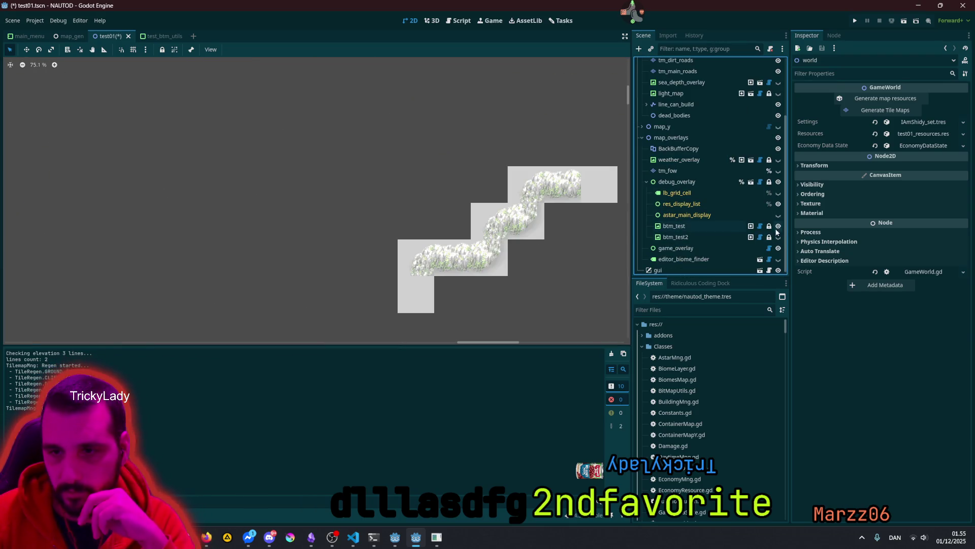
Step: Pan and zoom across the whole map to inspect the cliff tiles along the white cliff lines
scroll(411, 291, up, 2)
scroll(413, 282, down, 5)
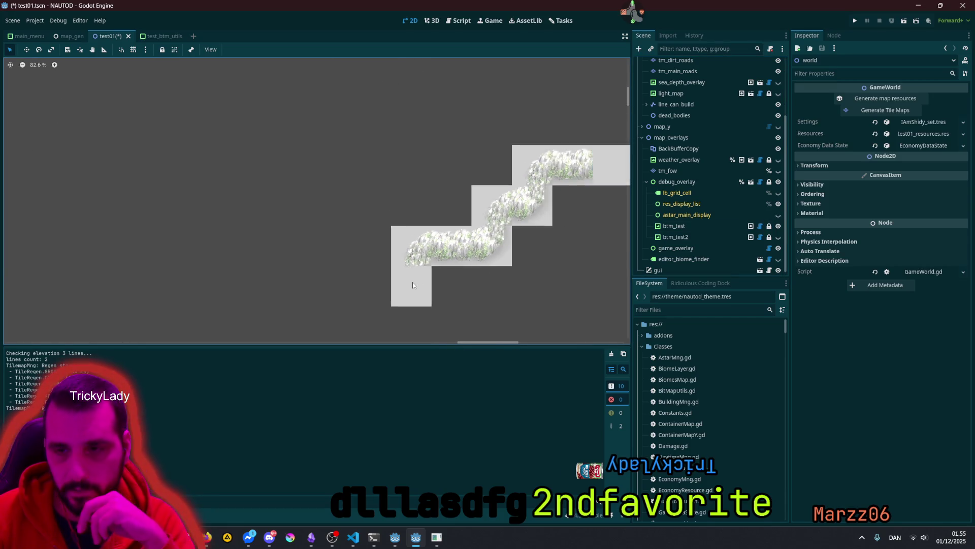
scroll(493, 236, up, 2)
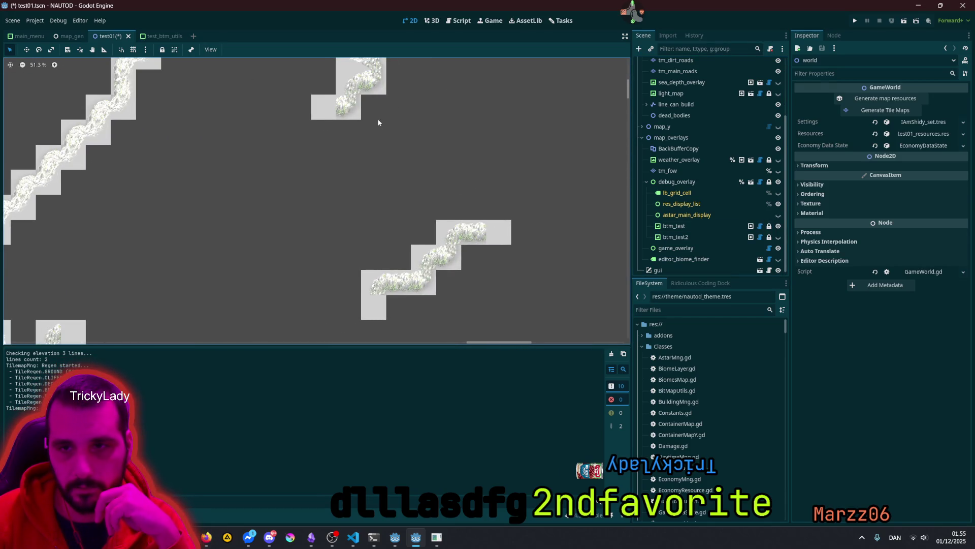
scroll(376, 124, up, 2)
scroll(249, 251, down, 4)
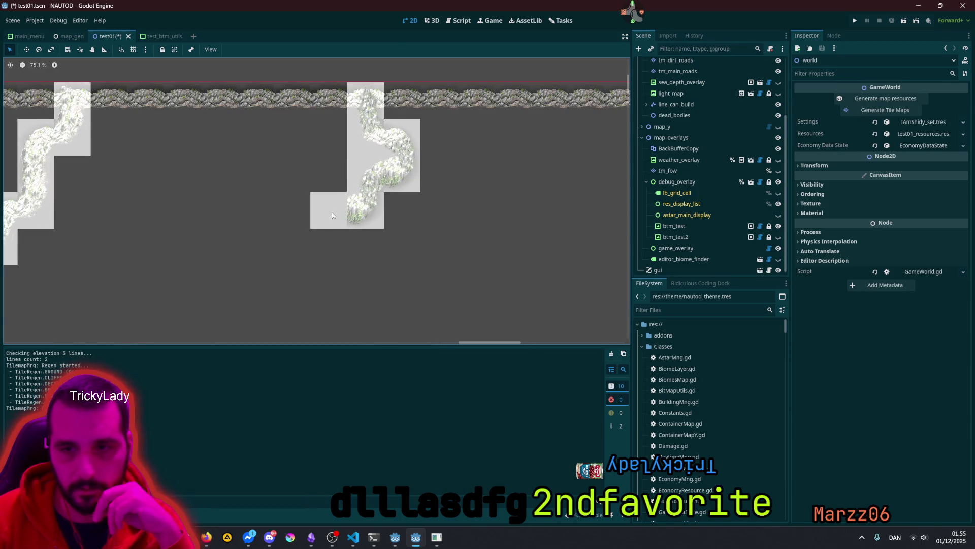
scroll(158, 274, down, 5)
drag(159, 274, 473, 235)
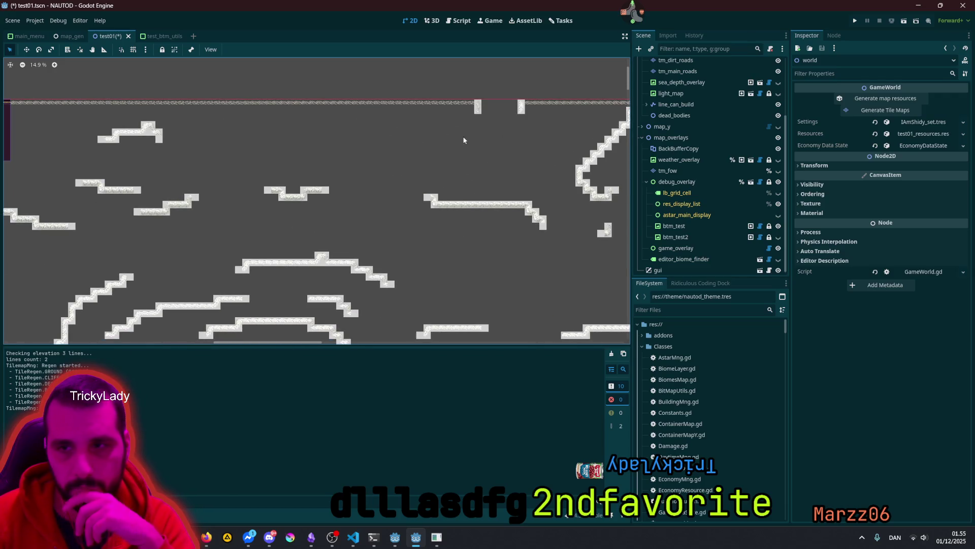
drag(464, 140, 411, 249)
scroll(447, 215, up, 4)
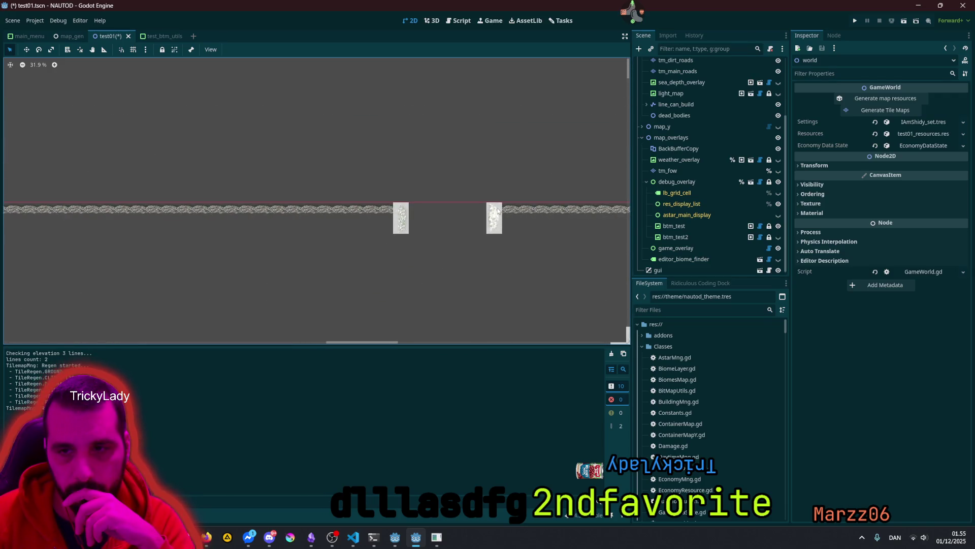
scroll(498, 212, down, 2)
scroll(391, 242, down, 2)
drag(232, 243, 504, 223)
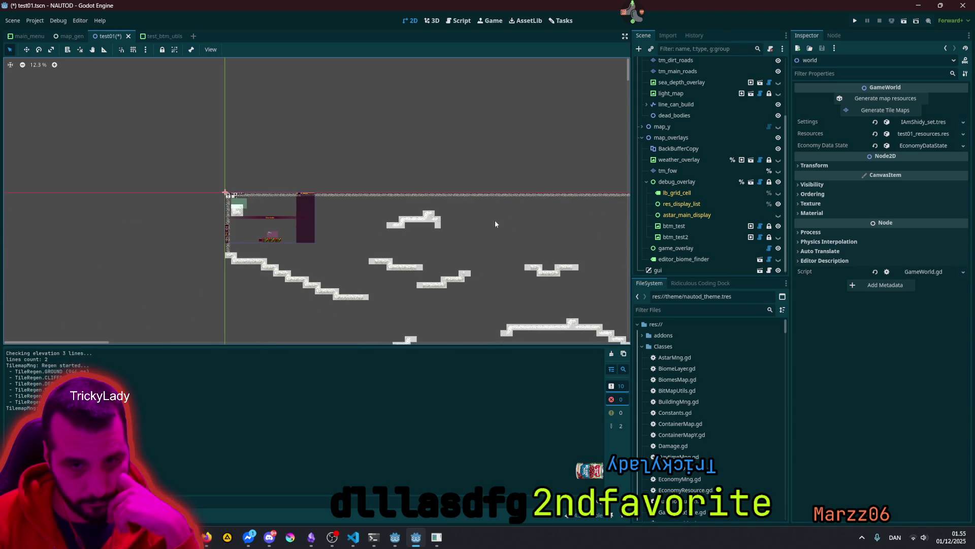
scroll(230, 200, up, 1)
mouse_move(365, 243)
mouse_down()
mouse_move(402, 248)
mouse_move(364, 195)
mouse_move(346, 127)
mouse_up()
scroll(365, 201, down, 4)
drag(371, 257, 341, 172)
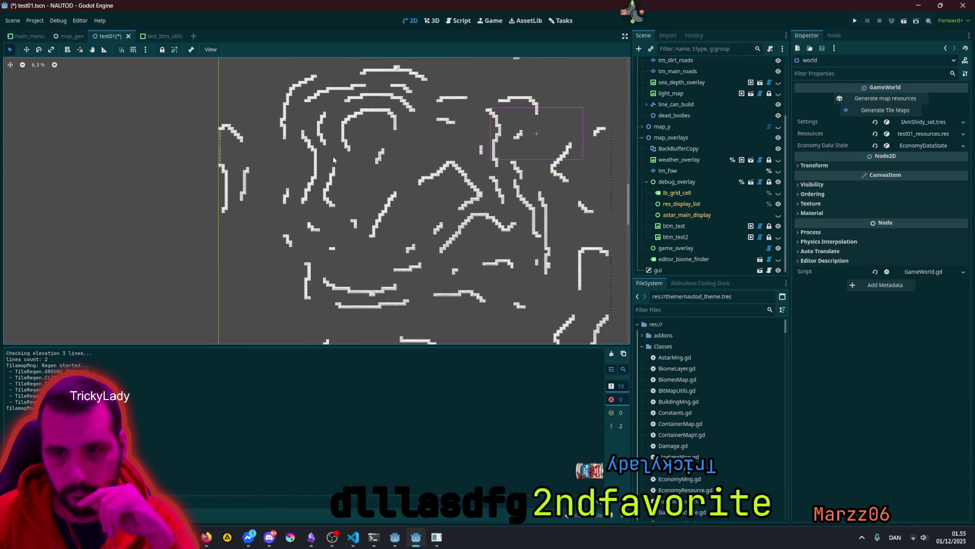
scroll(413, 281, up, 15)
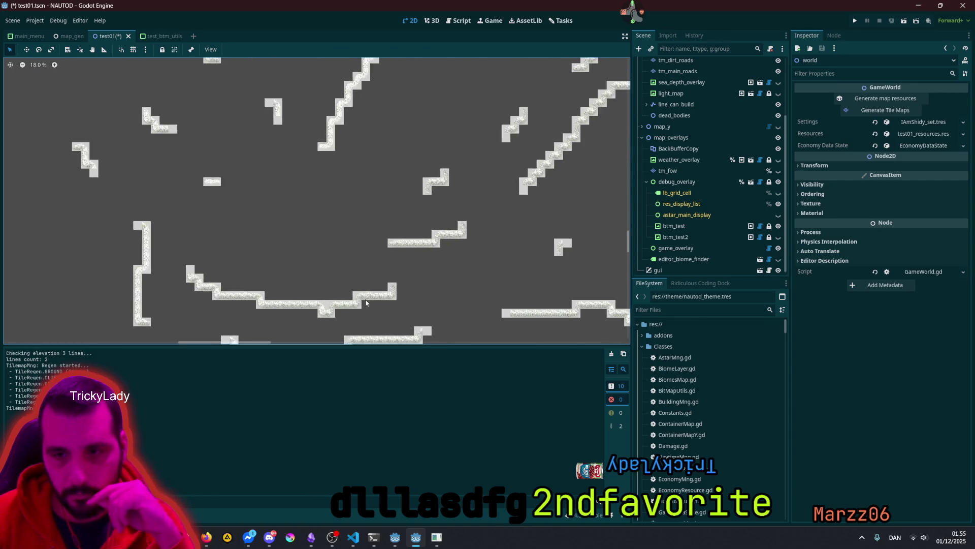
drag(407, 284, 290, 267)
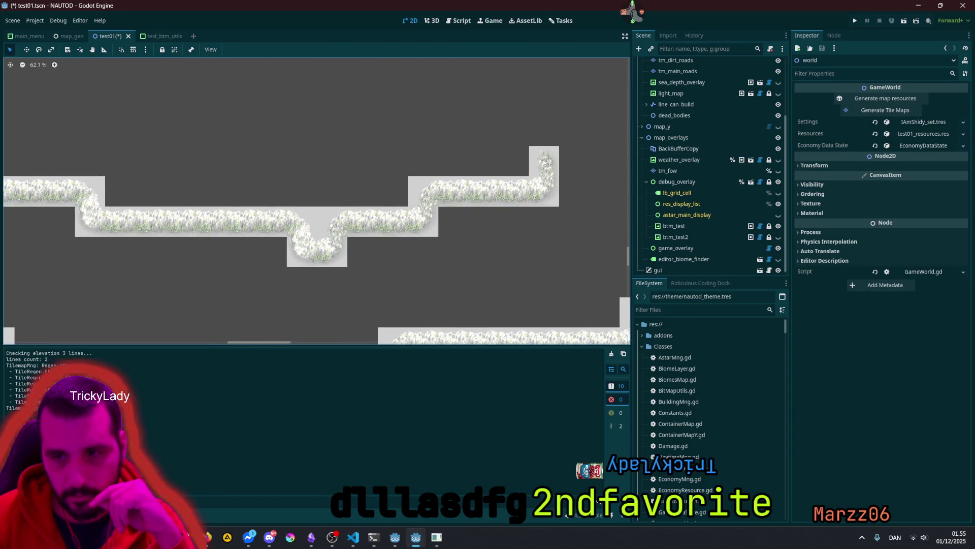
scroll(401, 259, up, 1)
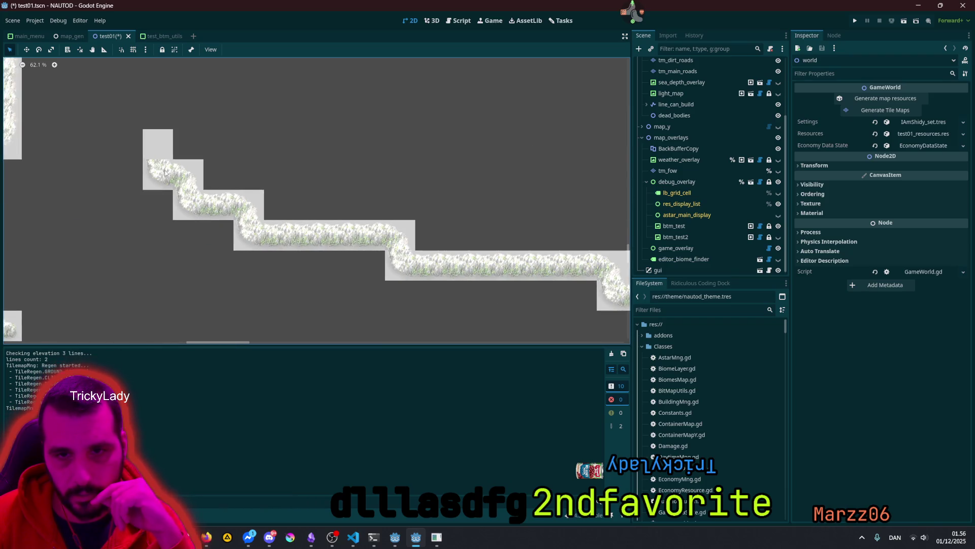
drag(172, 159, 242, 217)
scroll(249, 219, up, 4)
scroll(257, 220, up, 1)
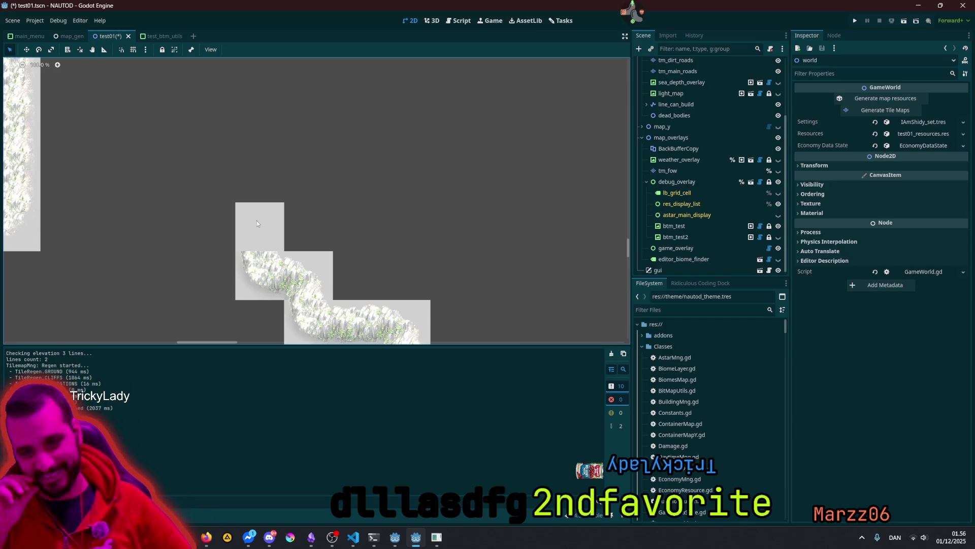
scroll(257, 221, down, 15)
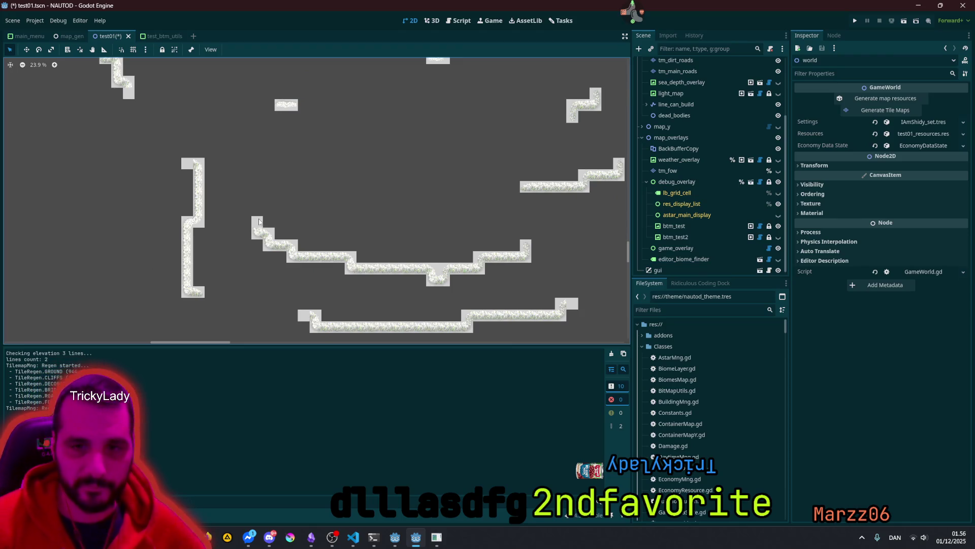
scroll(746, 71, up, 3)
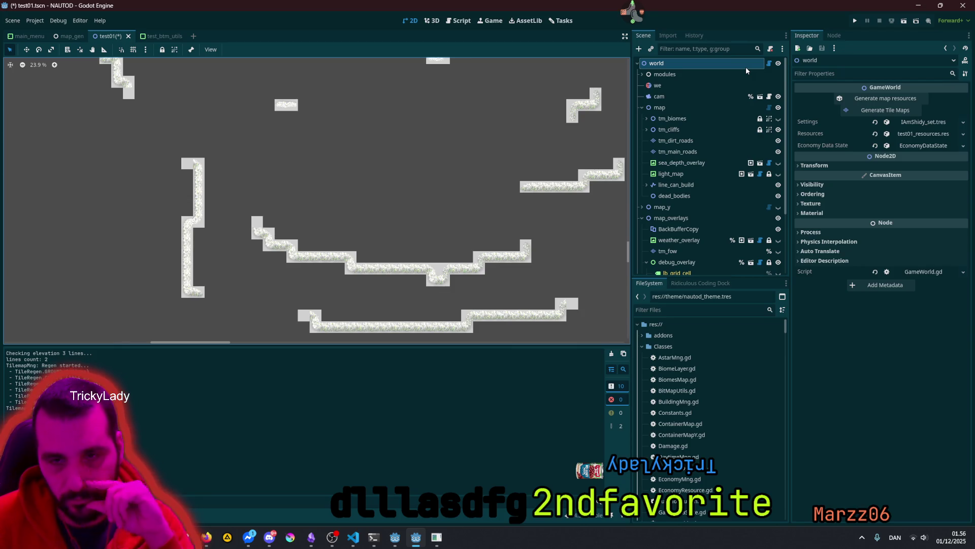
scroll(181, 172, up, 6)
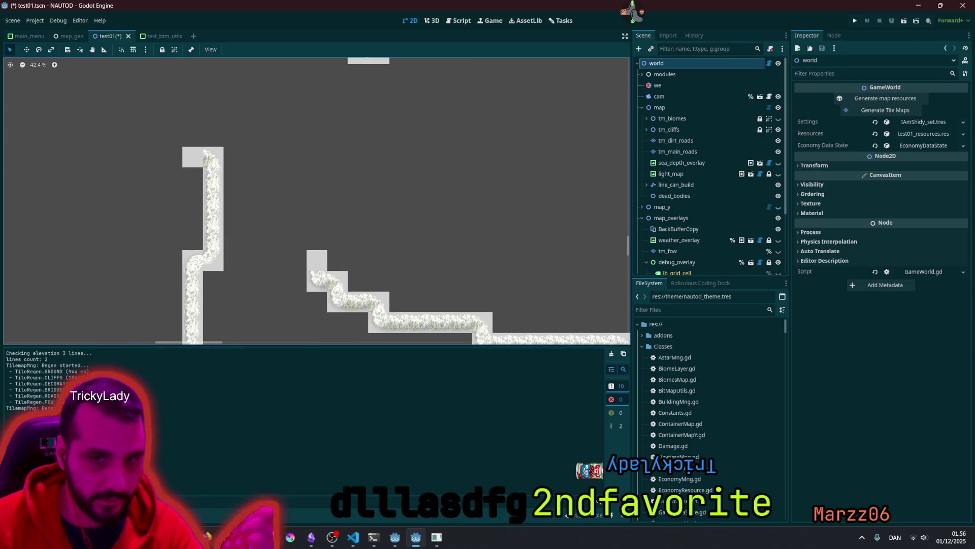
scroll(223, 230, down, 13)
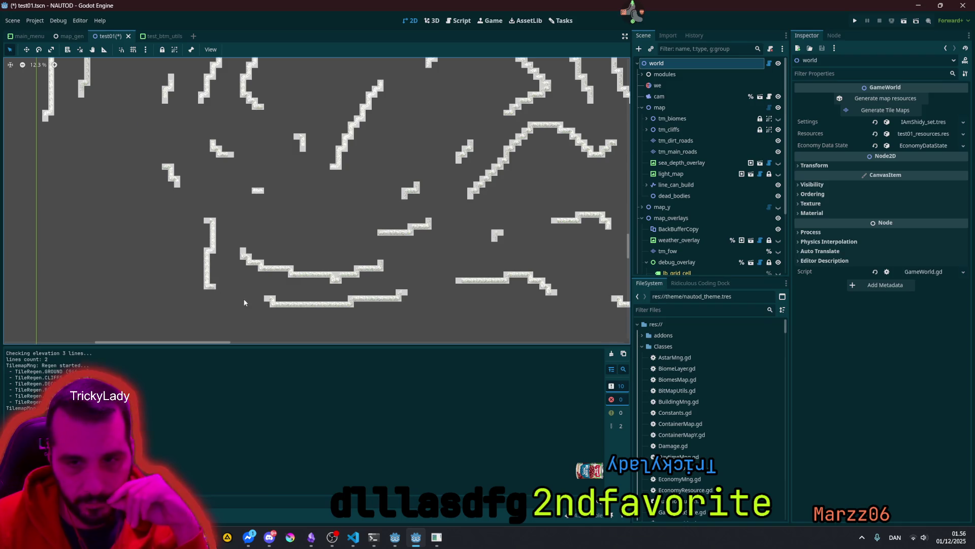
scroll(281, 205, down, 1)
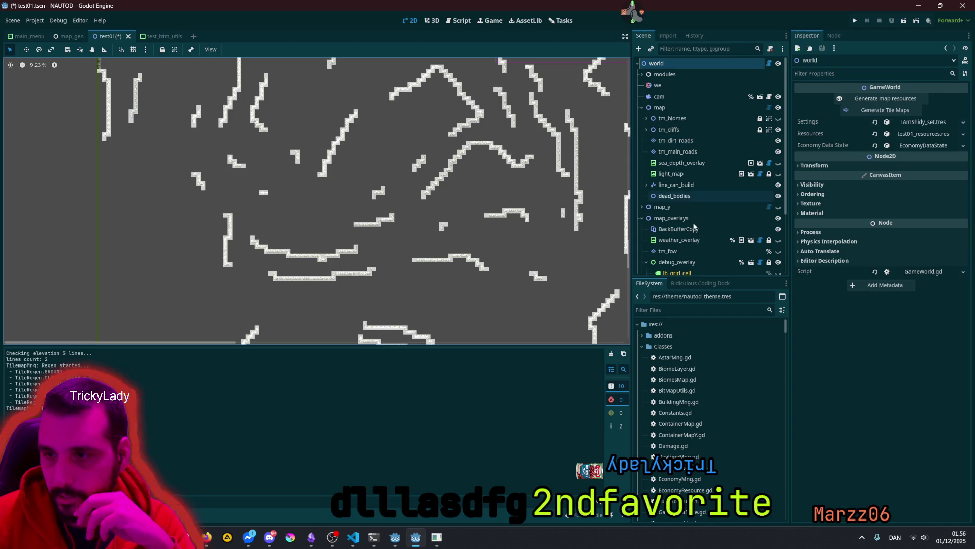
scroll(694, 226, down, 3)
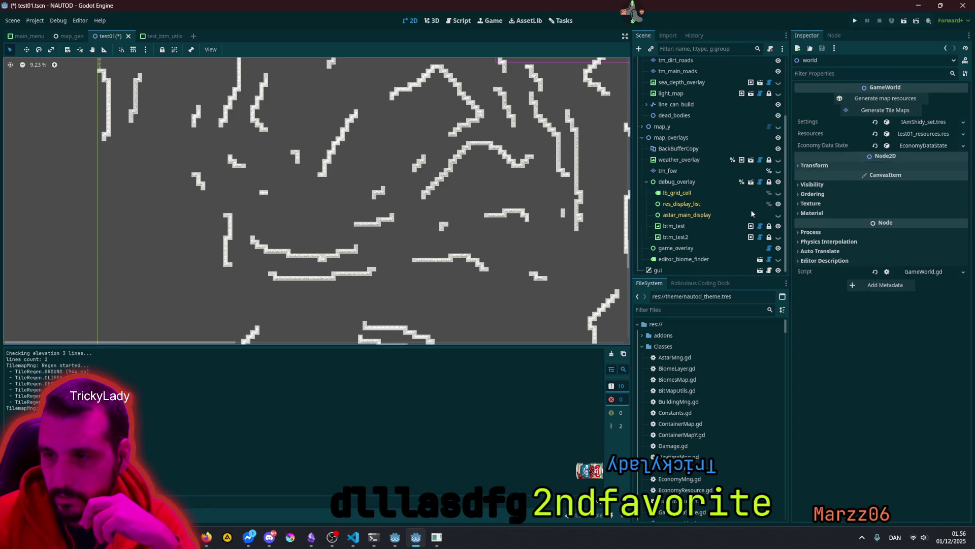
Step: Select btm_test2, make it visible, and set its Pr to Display to btm_combined_lines
click(702, 227)
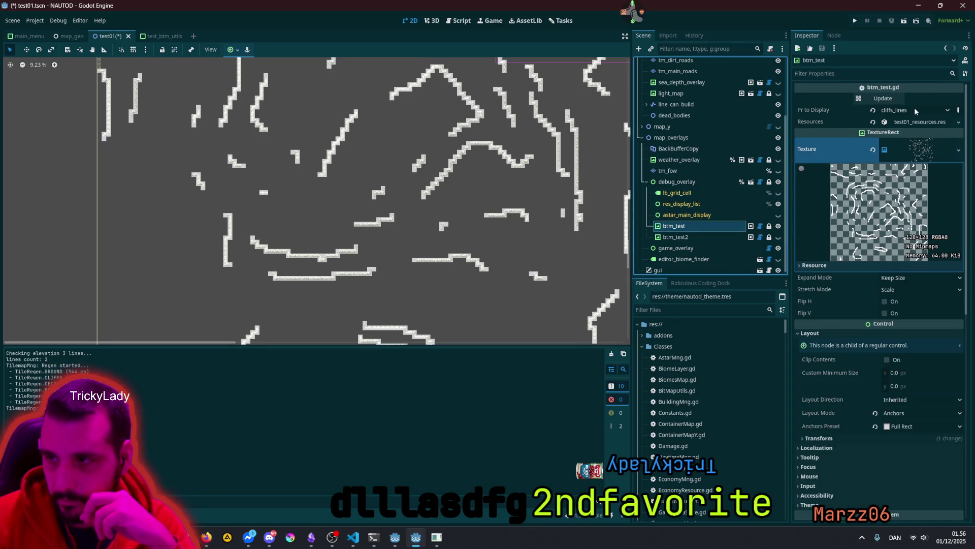
click(700, 237)
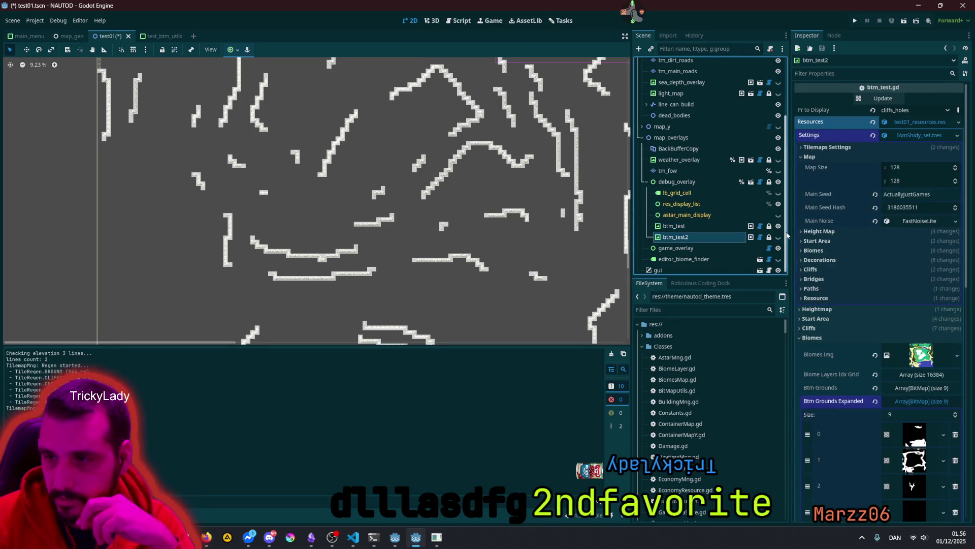
click(778, 237)
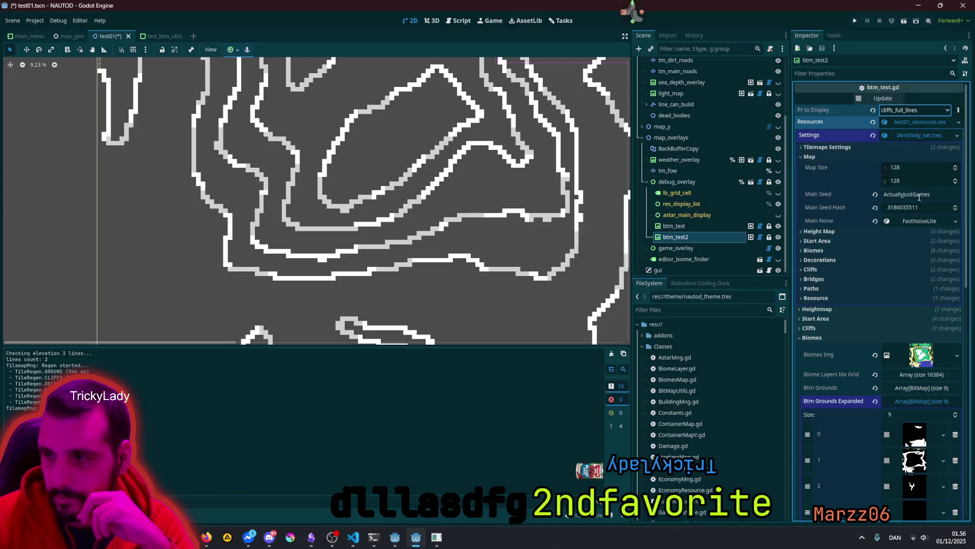
click(919, 110)
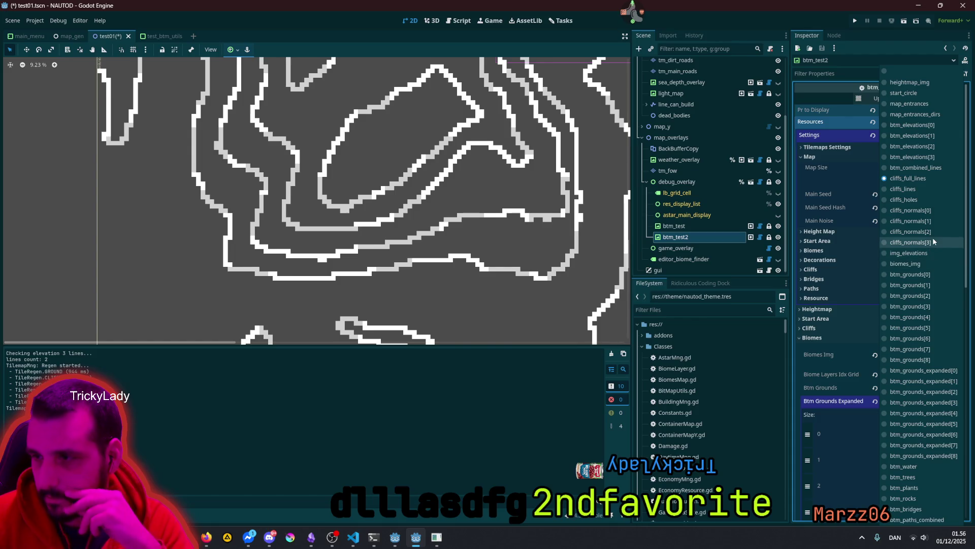
click(926, 169)
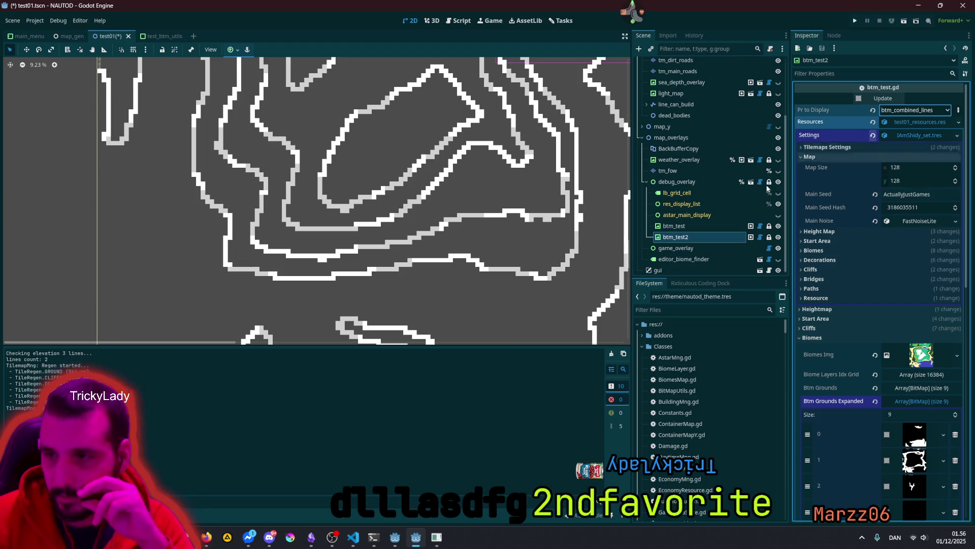
Step: Toggle the btm_test overlay off and on, then centre and zoom the whole map
click(777, 226)
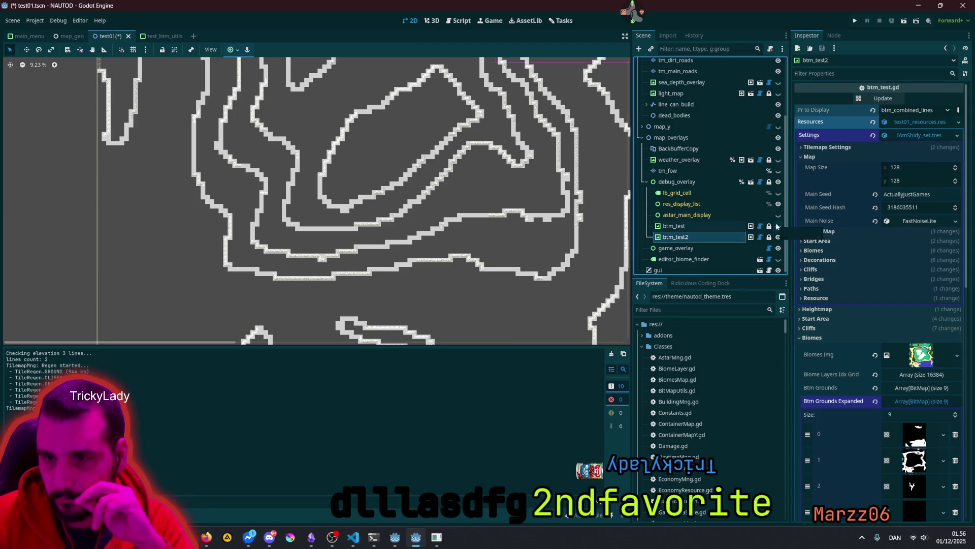
click(777, 226)
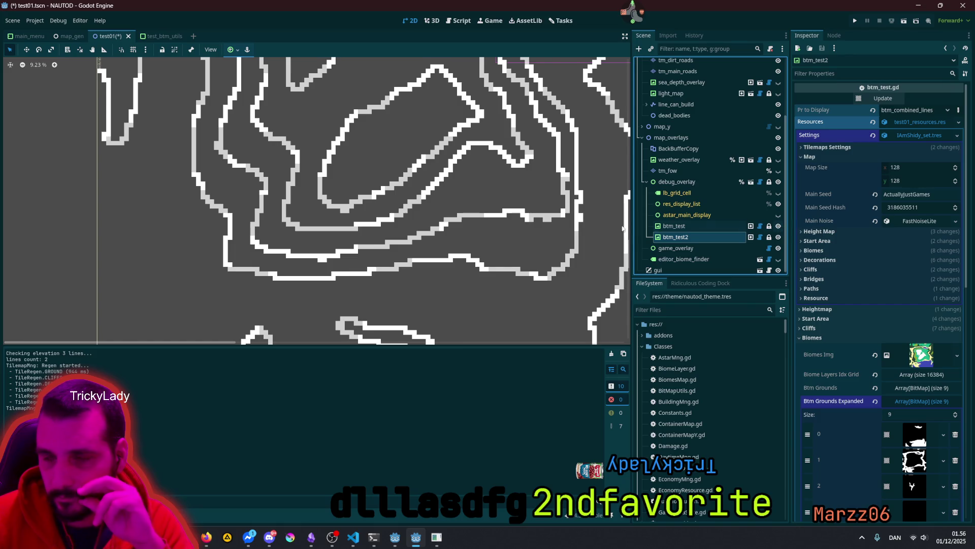
scroll(497, 225, down, 3)
drag(473, 177, 450, 234)
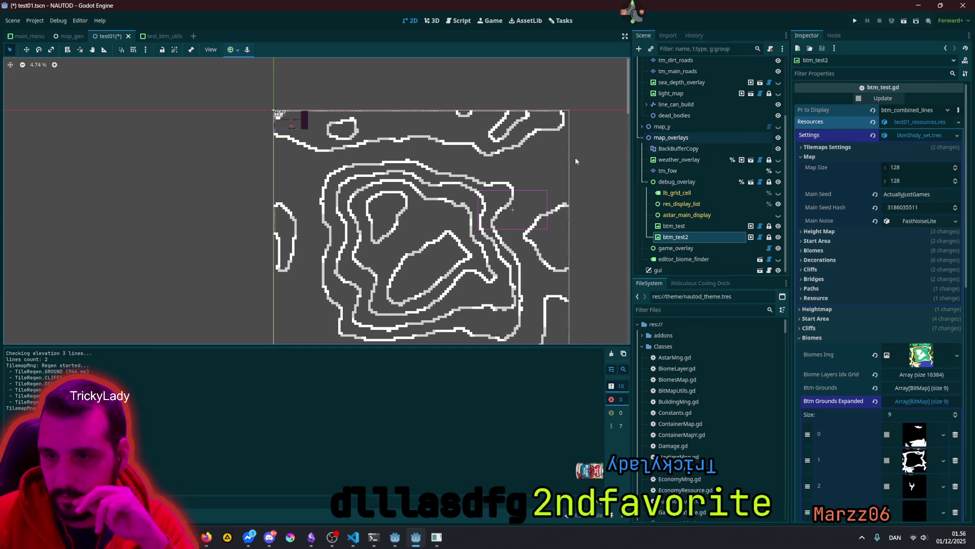
scroll(368, 178, up, 3)
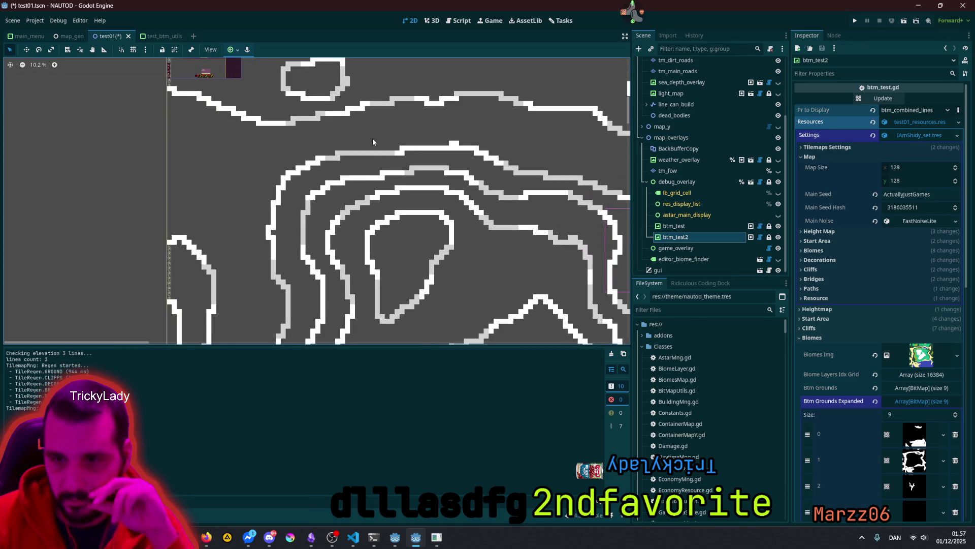
scroll(346, 158, down, 3)
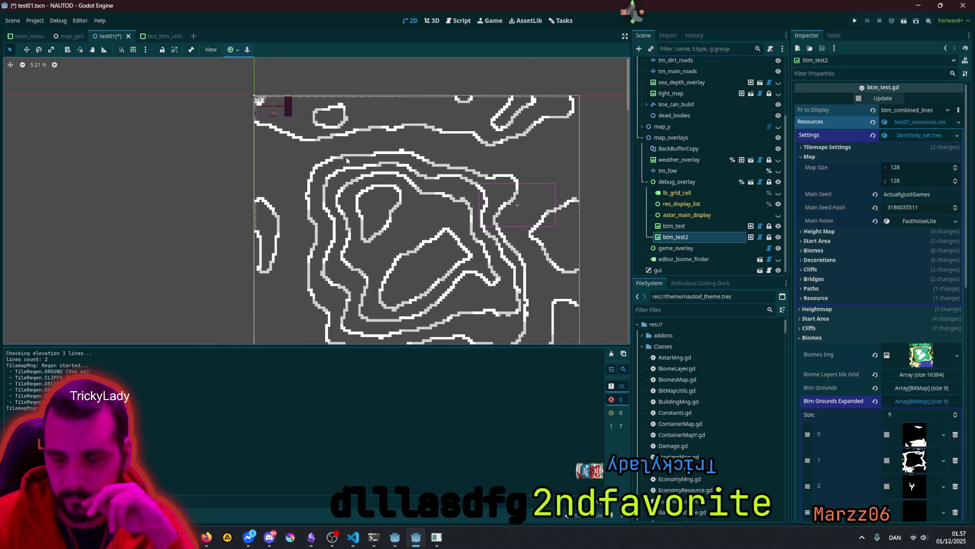
scroll(406, 188, up, 2)
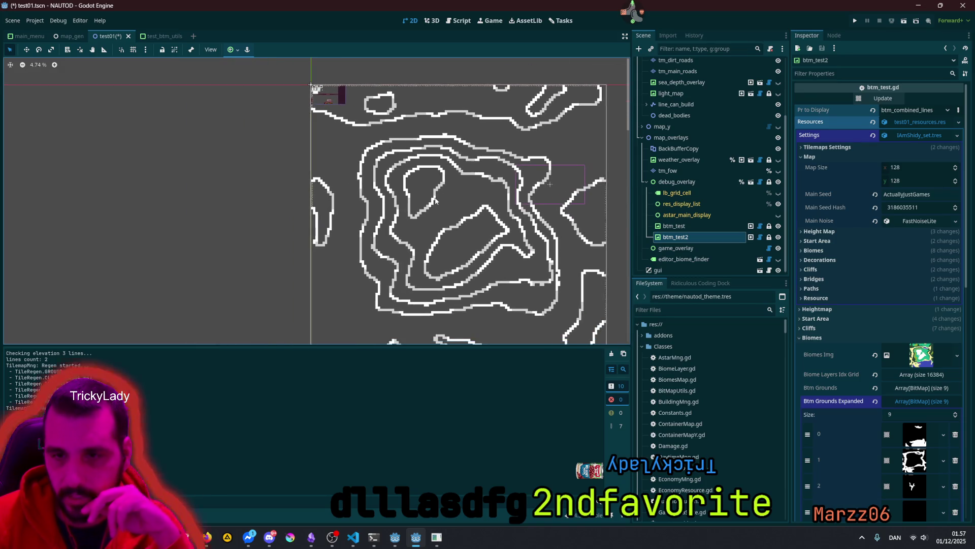
scroll(384, 193, up, 1)
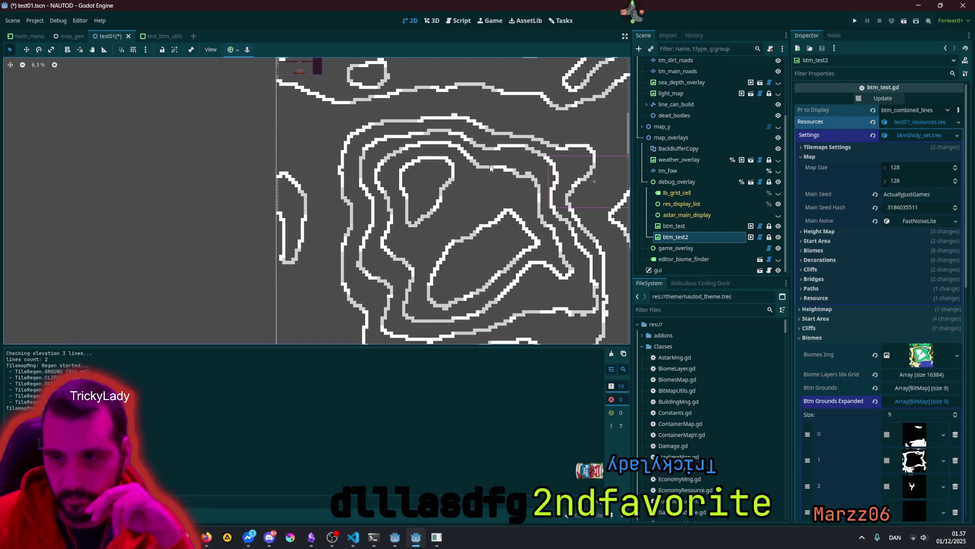
Step: Toggle btm_test2 repeatedly to compare its solid contours with the broken lines and tiles beneath
click(778, 237)
click(778, 238)
click(778, 238)
click(778, 238)
click(778, 238)
click(778, 238)
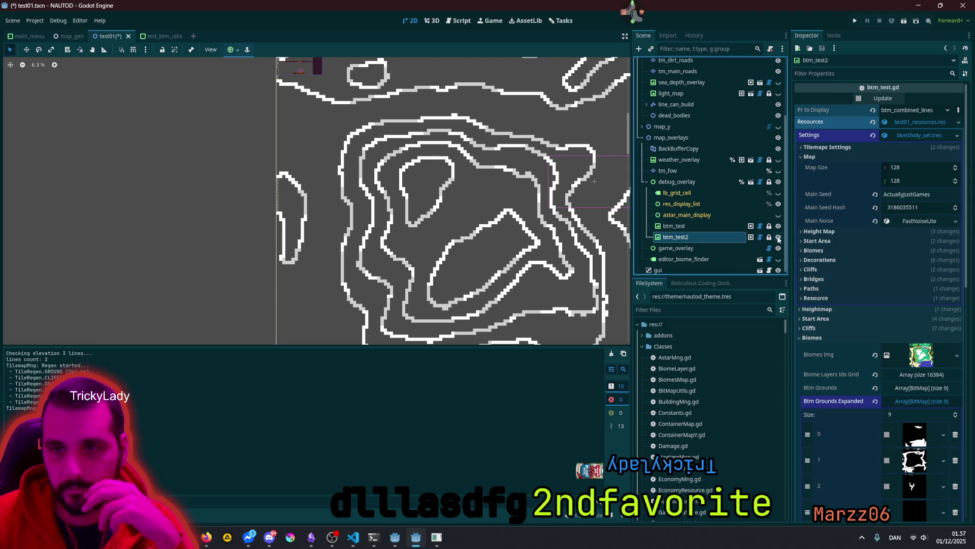
click(779, 238)
click(778, 238)
scroll(426, 256, up, 3)
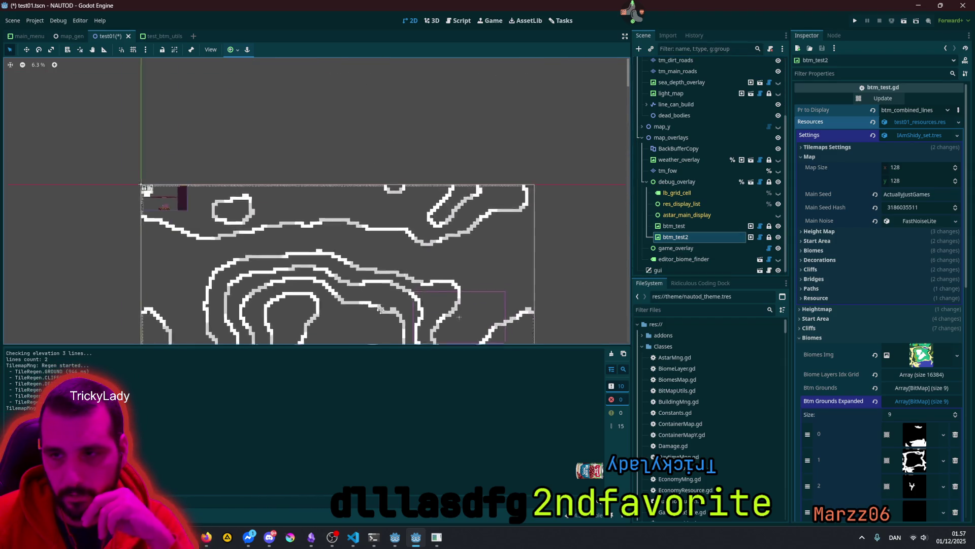
scroll(426, 255, up, 2)
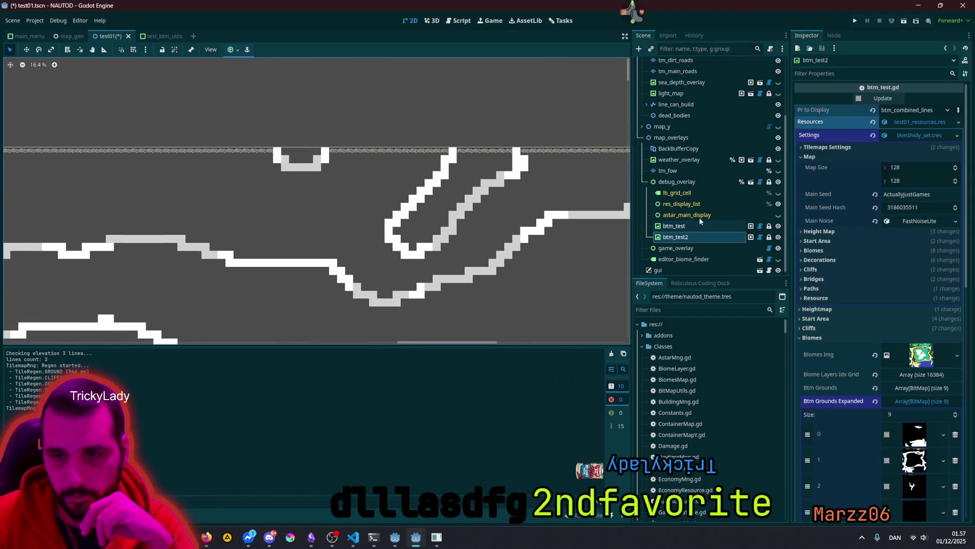
click(779, 238)
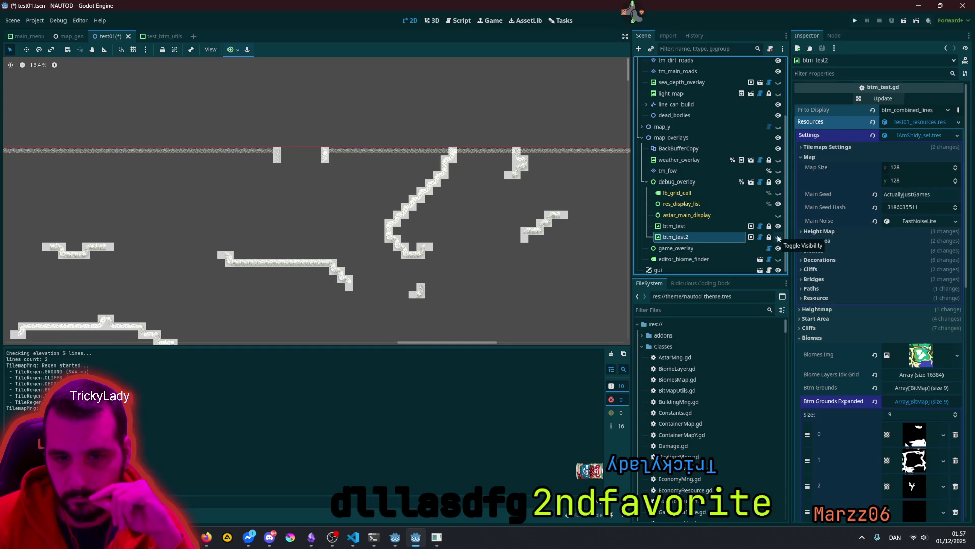
click(778, 238)
Step: Shift and zoom the view to bring the lower part of the map into view
scroll(264, 223, down, 4)
drag(433, 182, 440, 180)
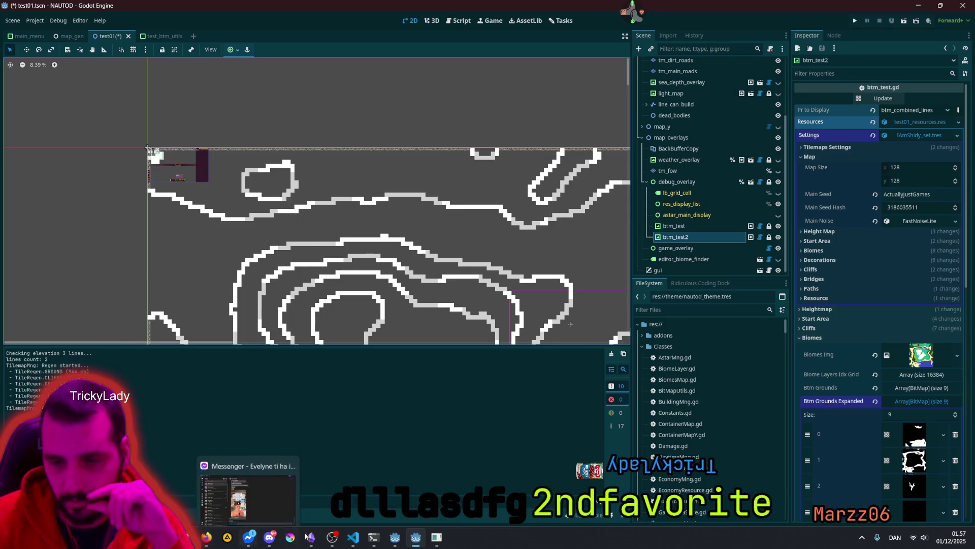
mouse_move(409, 529)
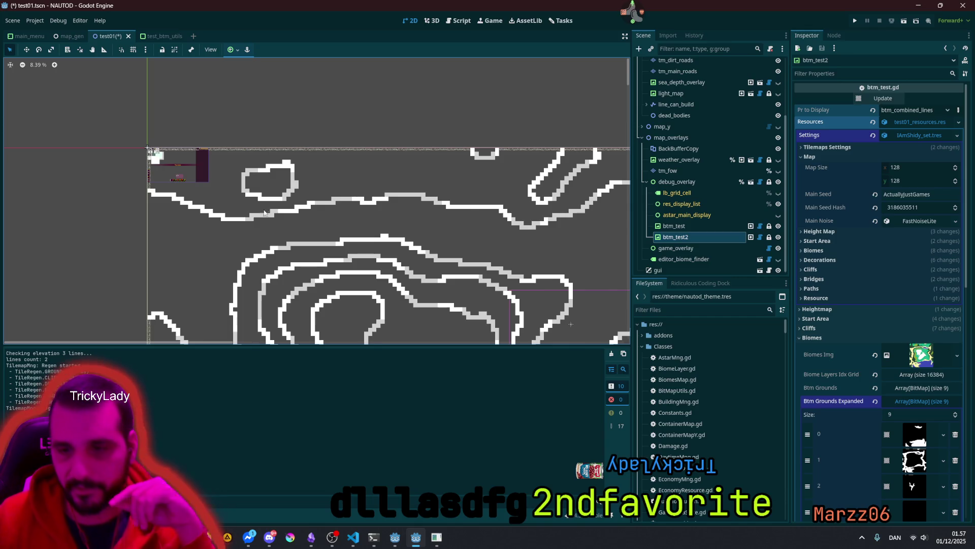
scroll(314, 234, down, 3)
drag(379, 224, 382, 152)
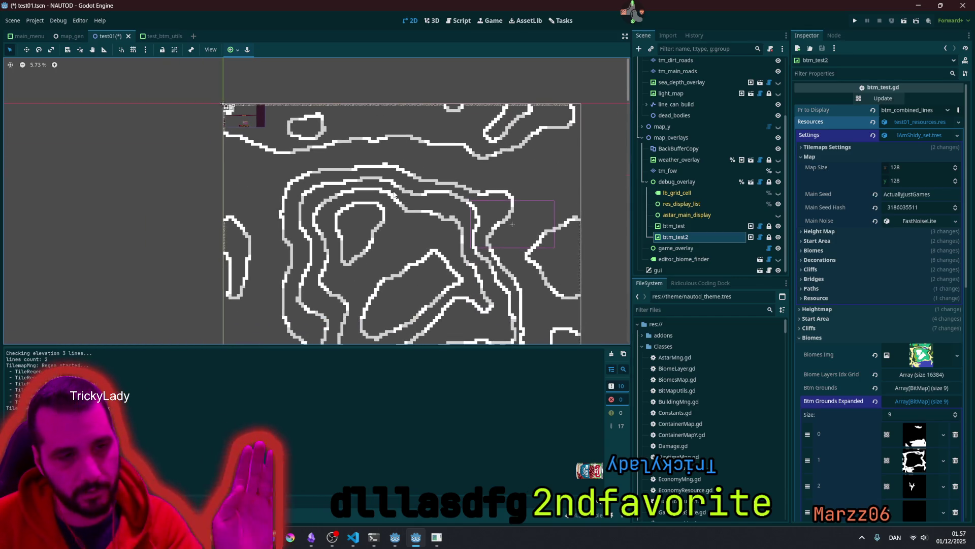
drag(389, 225, 372, 190)
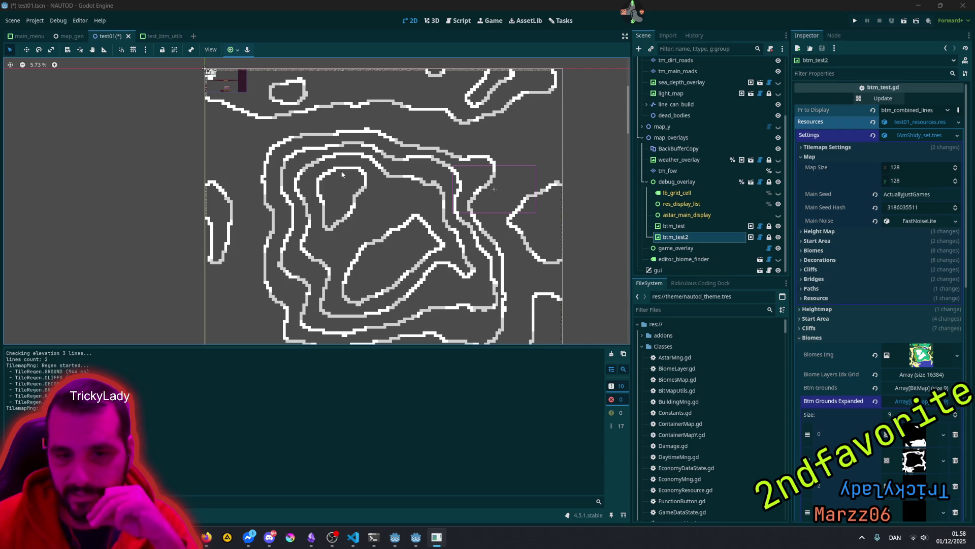
scroll(315, 134, up, 3)
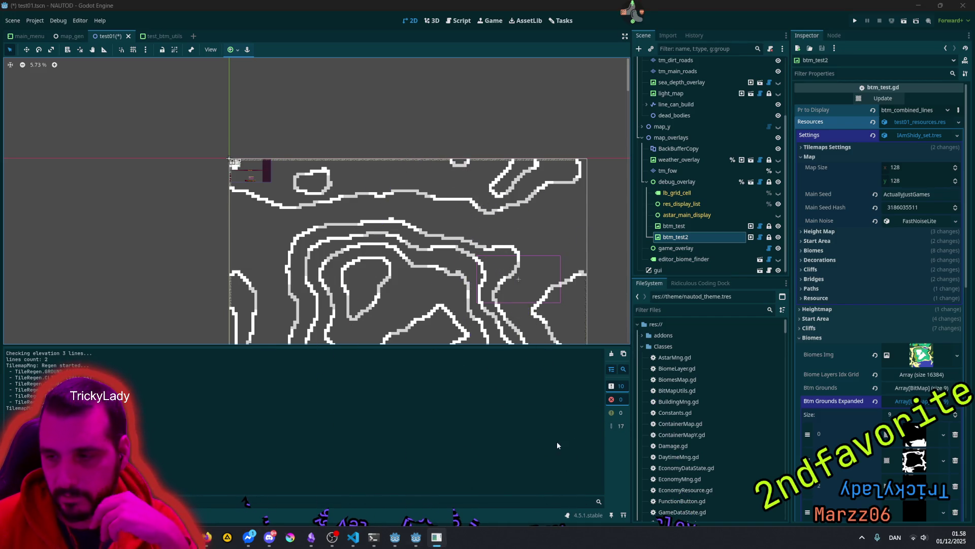
click(369, 97)
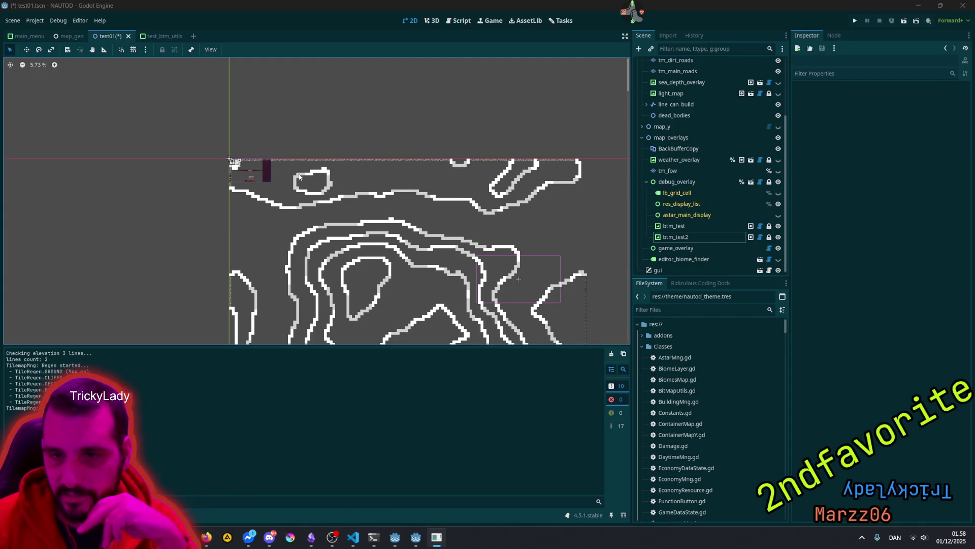
scroll(306, 177, up, 2)
scroll(305, 178, up, 6)
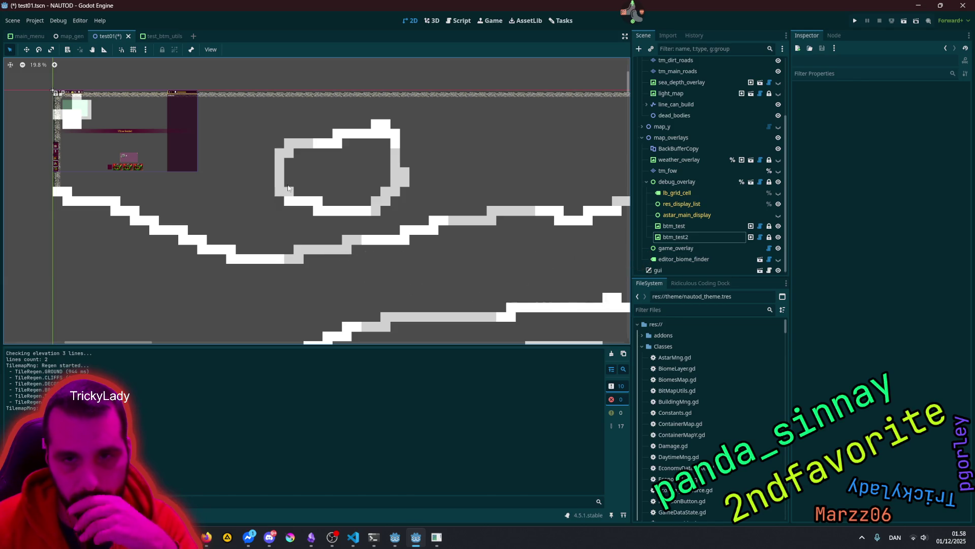
drag(172, 122, 309, 208)
scroll(213, 208, up, 6)
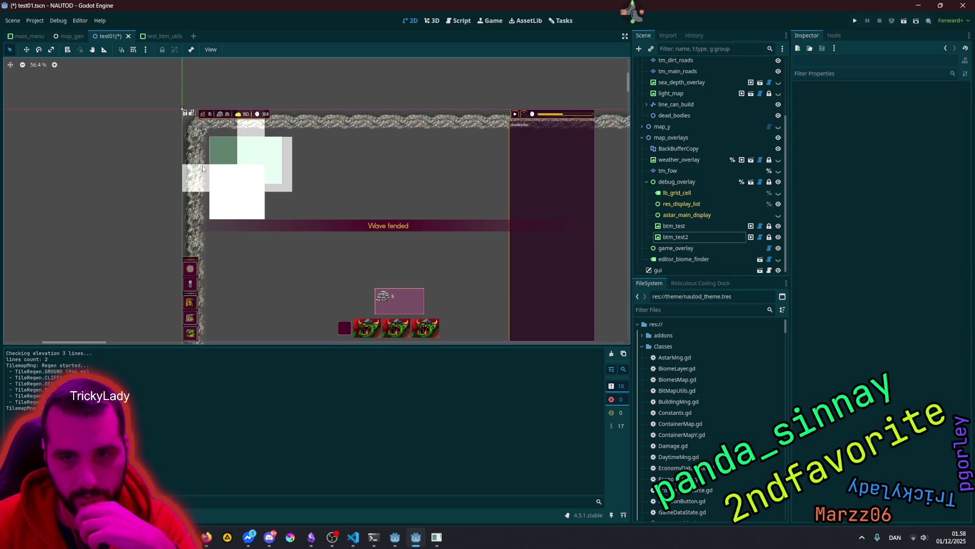
scroll(216, 186, down, 2)
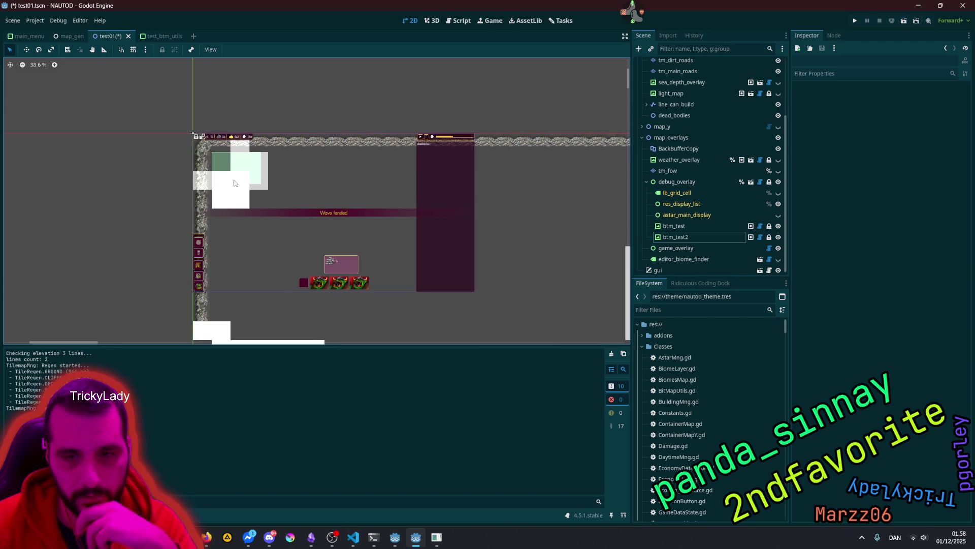
click(781, 237)
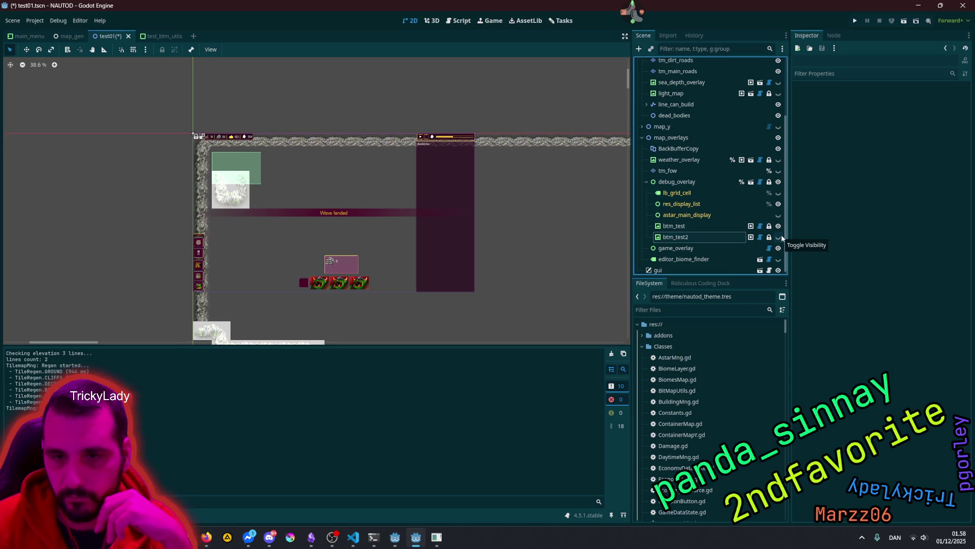
click(781, 237)
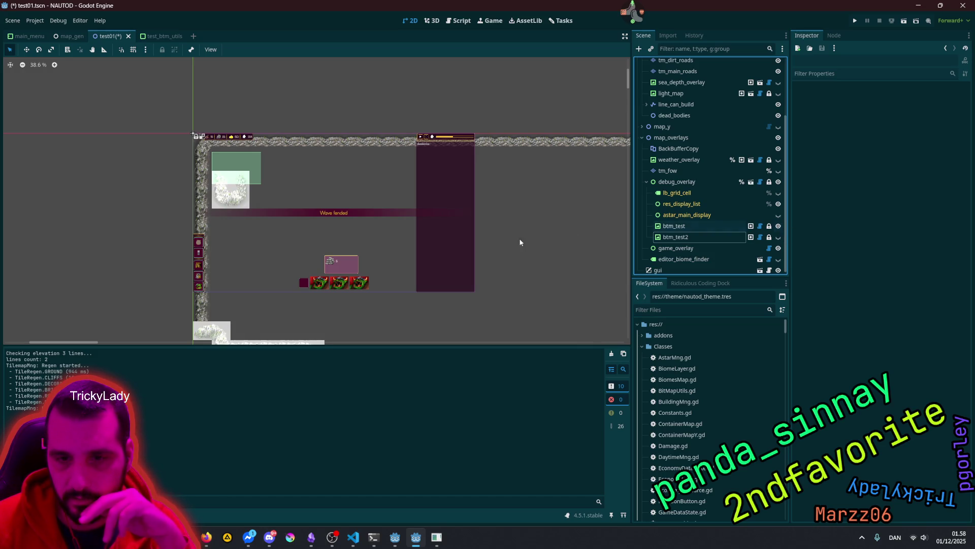
scroll(364, 230, down, 5)
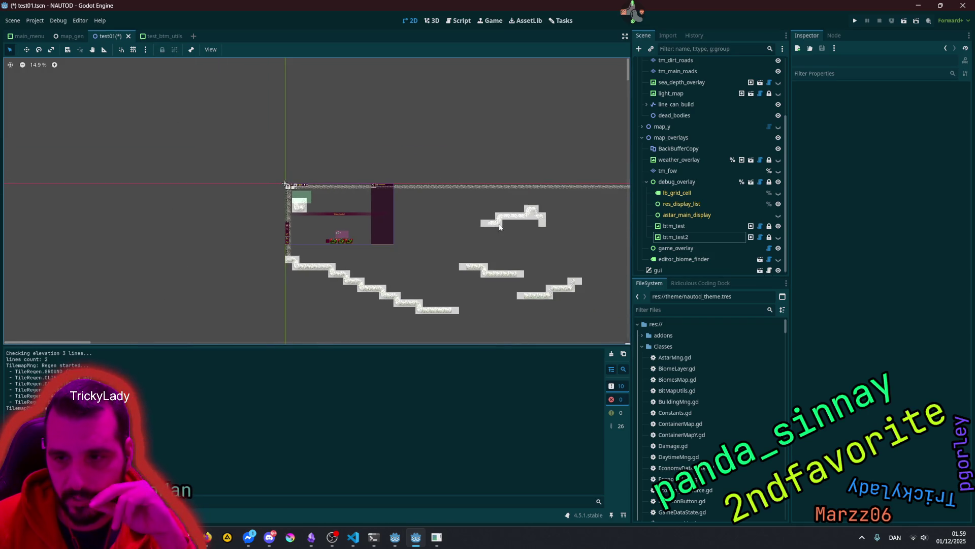
scroll(254, 168, down, 1)
scroll(172, 126, up, 4)
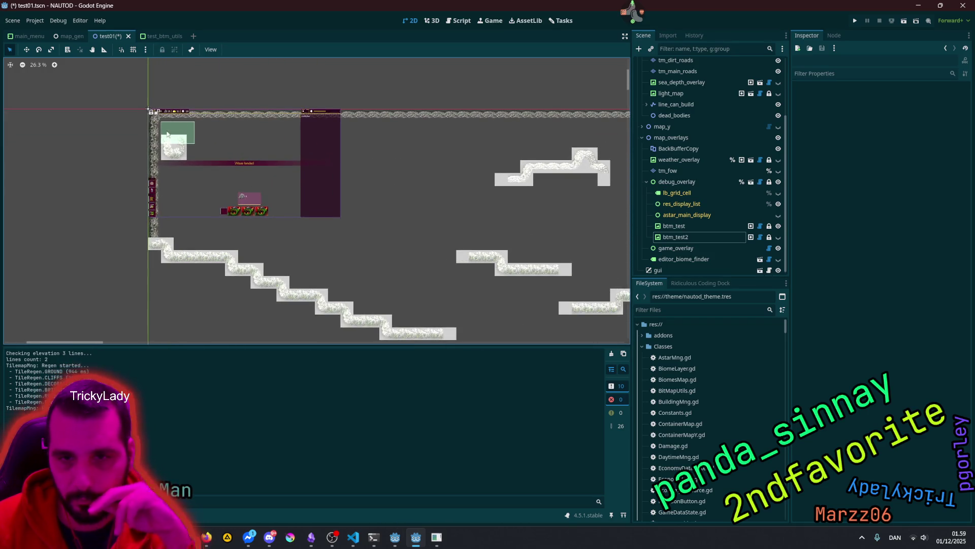
scroll(187, 157, down, 2)
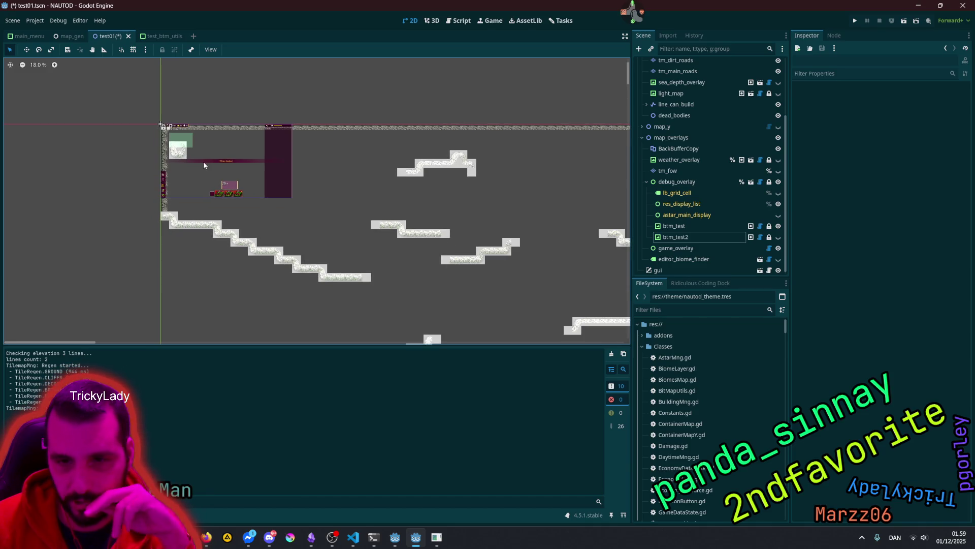
scroll(178, 145, up, 9)
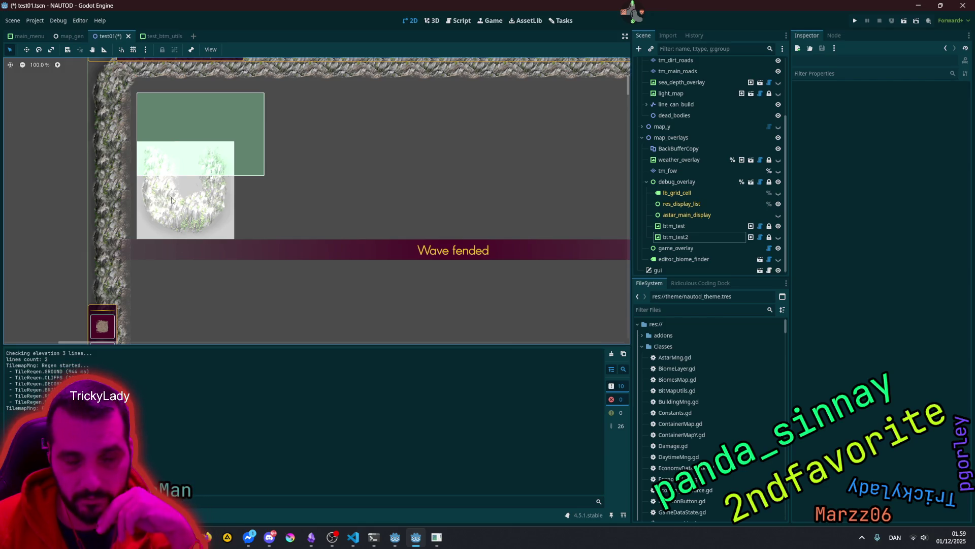
scroll(229, 171, down, 10)
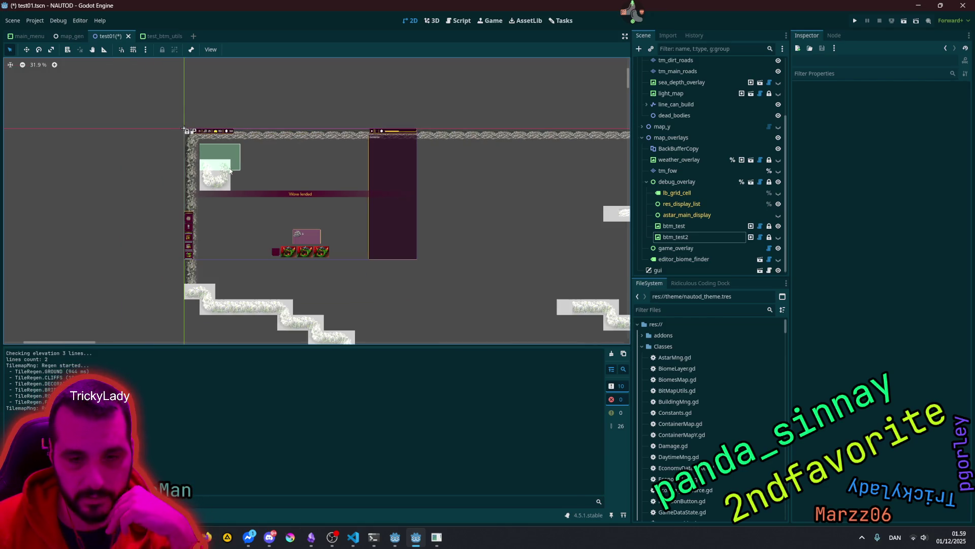
scroll(225, 172, up, 7)
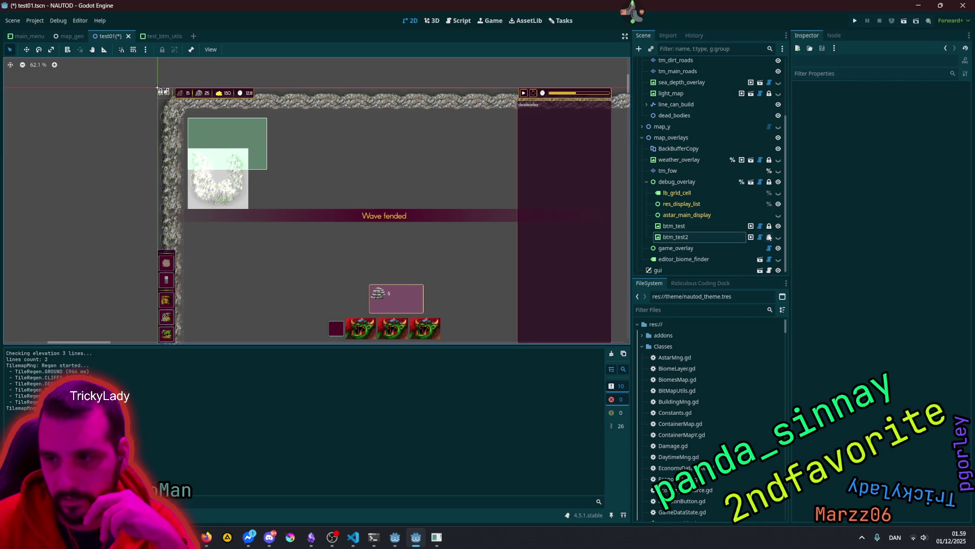
Step: Turn on btm_test2's eye icon, turn off btm_test's, and zoom out over the map
click(778, 237)
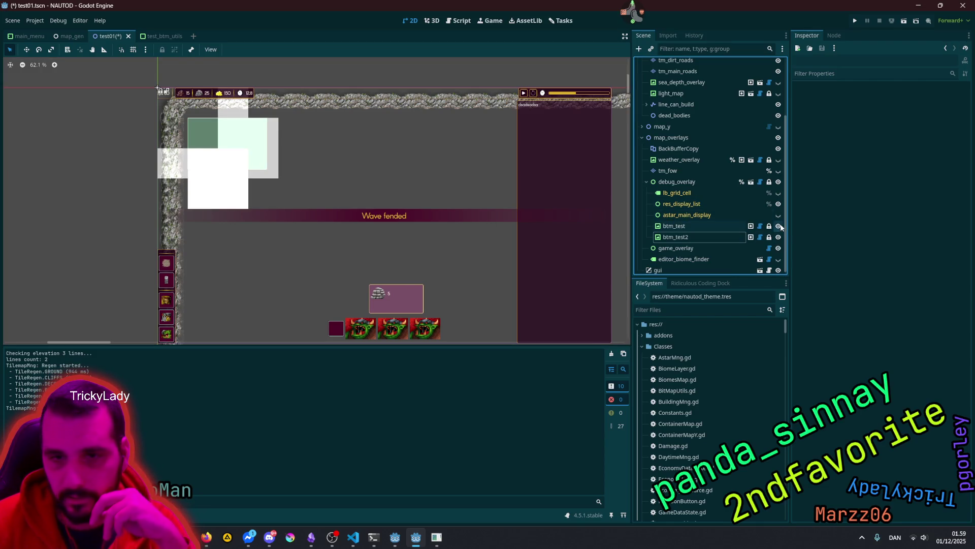
click(780, 226)
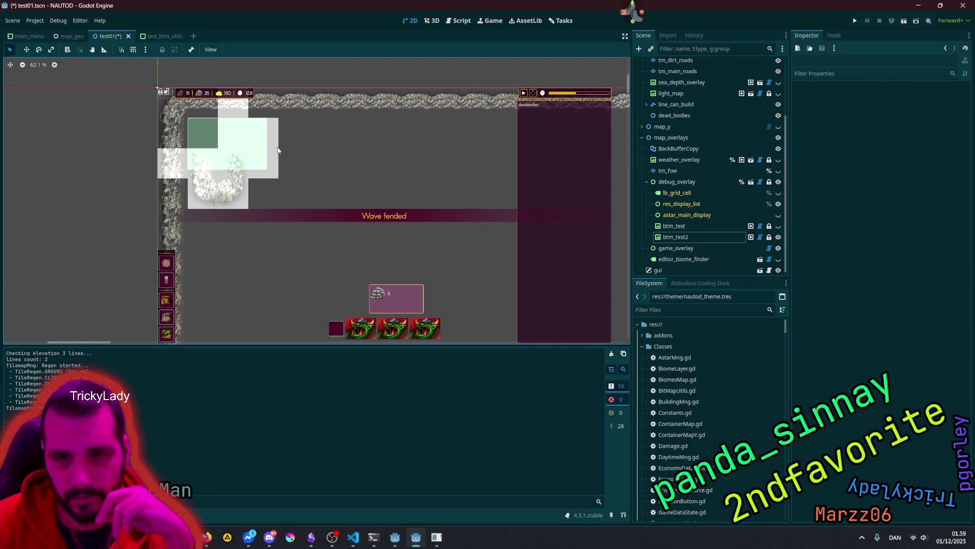
scroll(270, 149, down, 8)
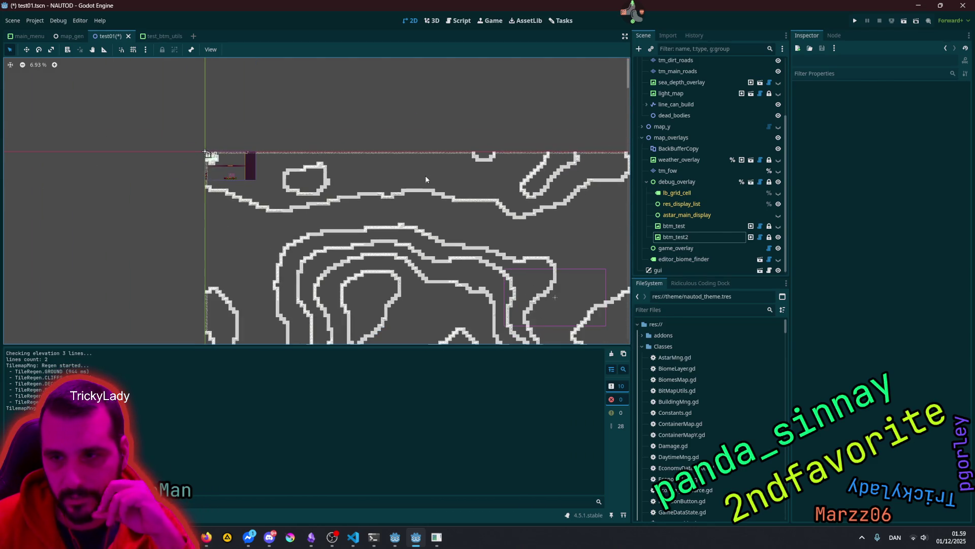
mouse_move(558, 189)
mouse_down()
mouse_move(308, 174)
mouse_move(328, 149)
mouse_move(373, 154)
mouse_move(403, 119)
mouse_up()
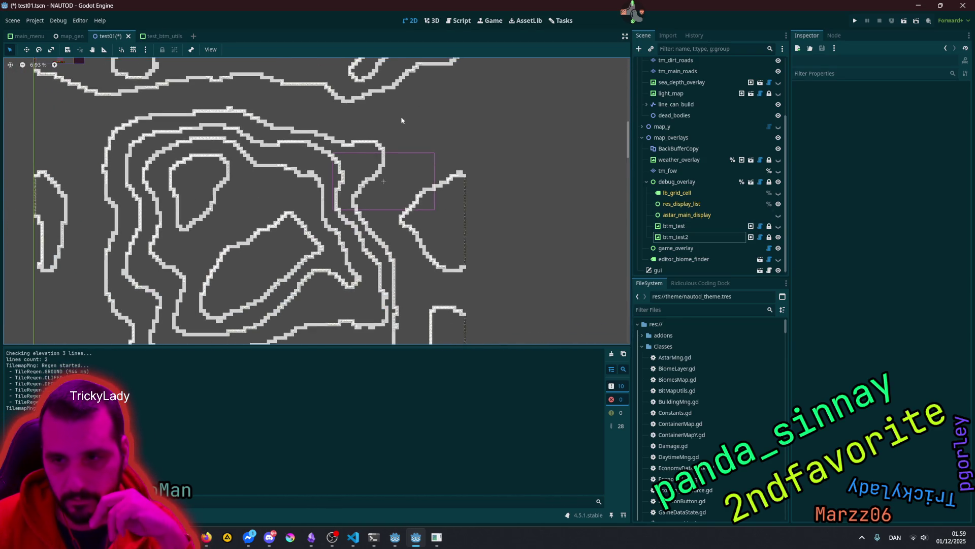
drag(328, 245, 432, 151)
drag(419, 248, 471, 166)
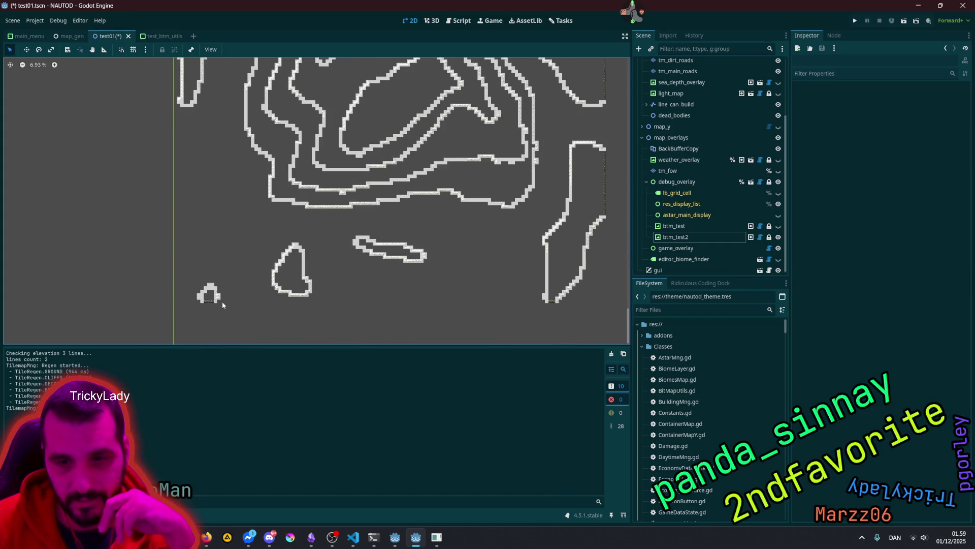
scroll(223, 305, up, 4)
scroll(196, 303, up, 4)
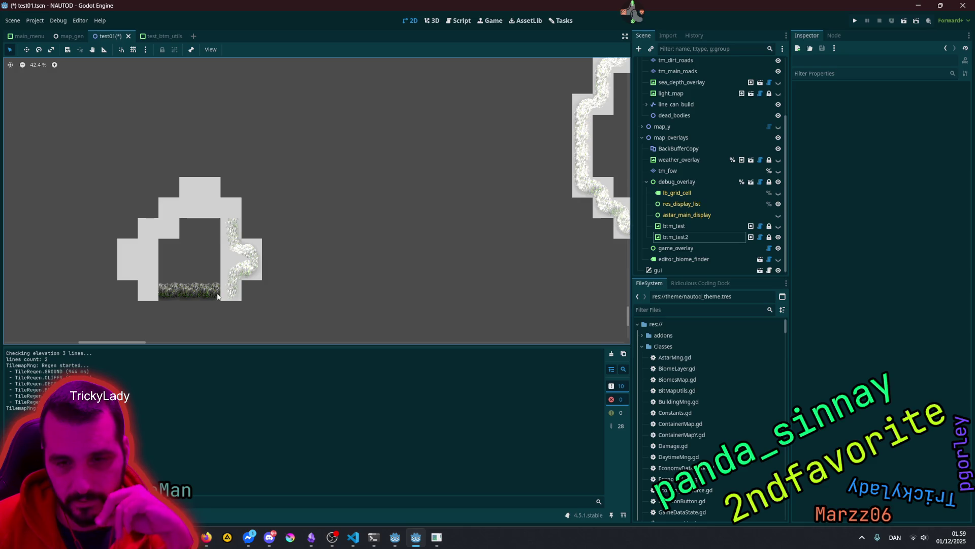
scroll(218, 297, down, 2)
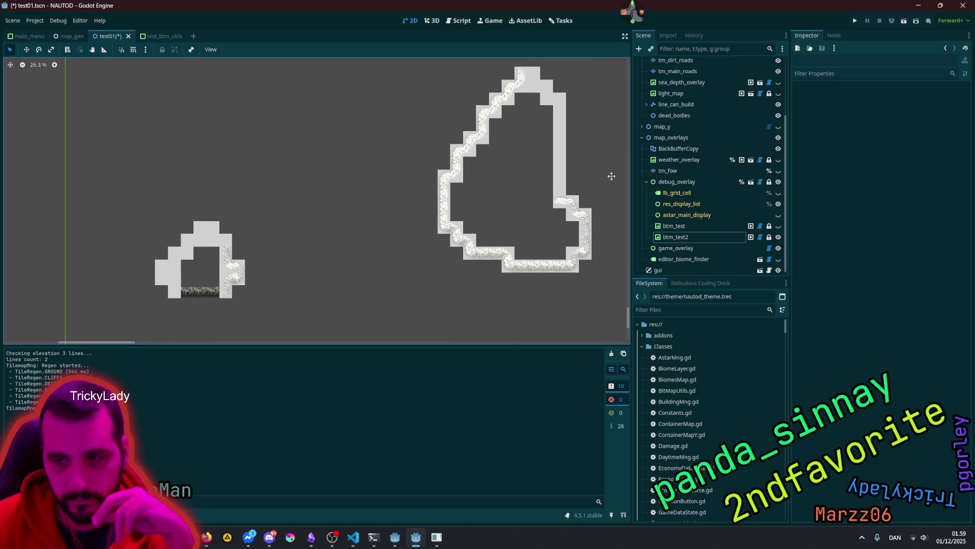
drag(613, 176, 249, 250)
scroll(339, 215, down, 5)
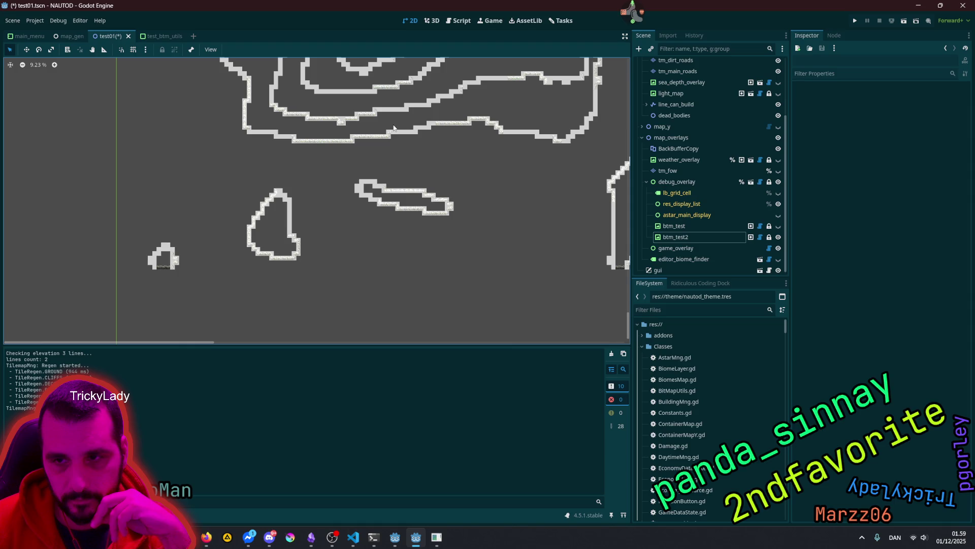
scroll(394, 127, up, 8)
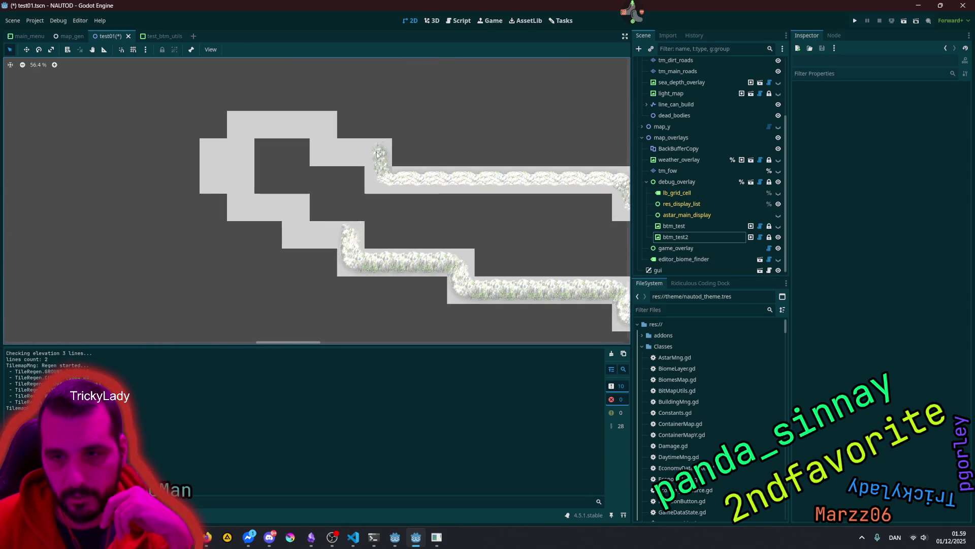
scroll(505, 212, down, 2)
drag(505, 211, 322, 196)
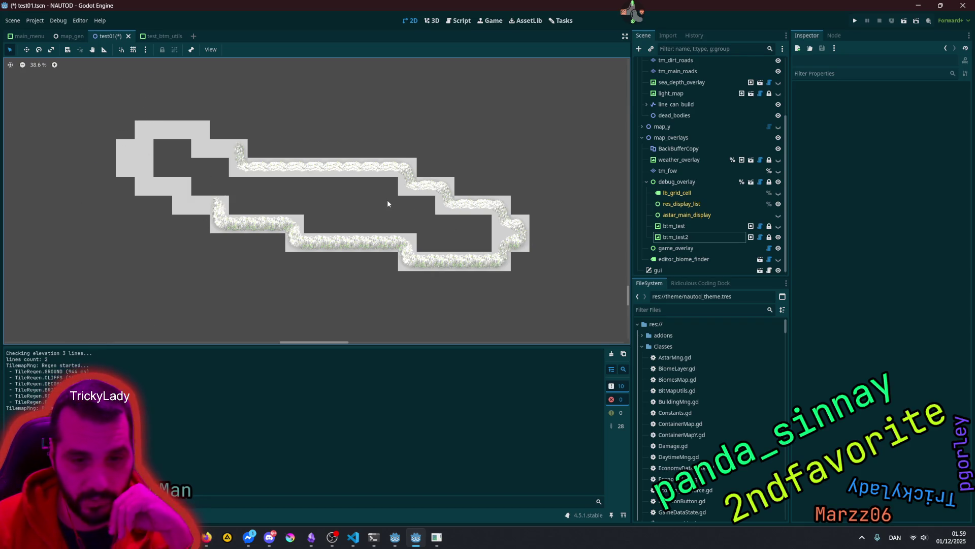
scroll(387, 204, down, 5)
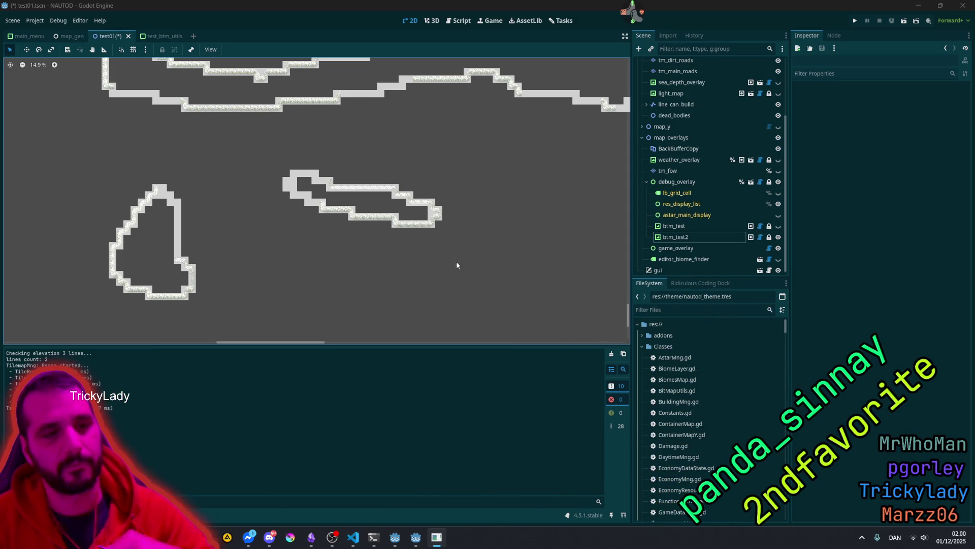
click(284, 269)
scroll(360, 235, down, 5)
scroll(360, 236, down, 2)
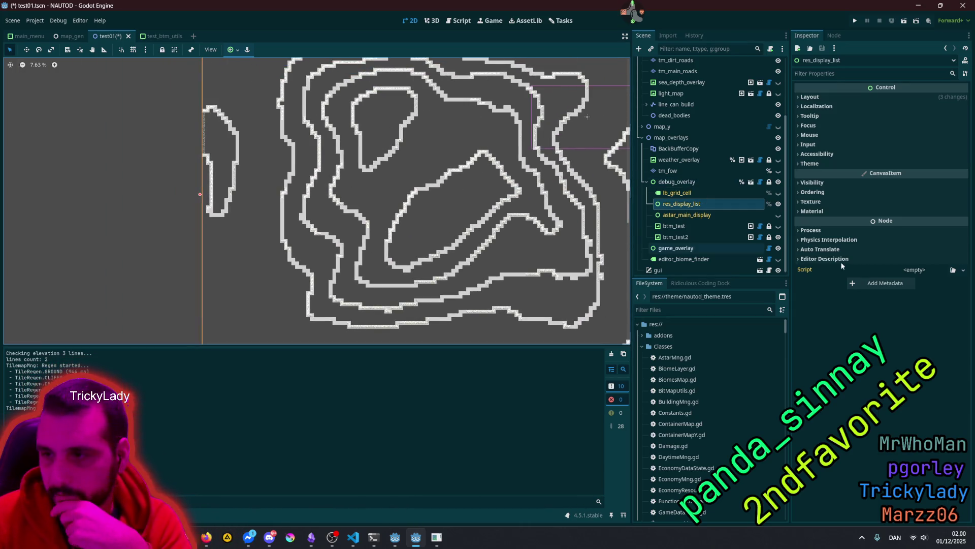
click(779, 237)
click(780, 237)
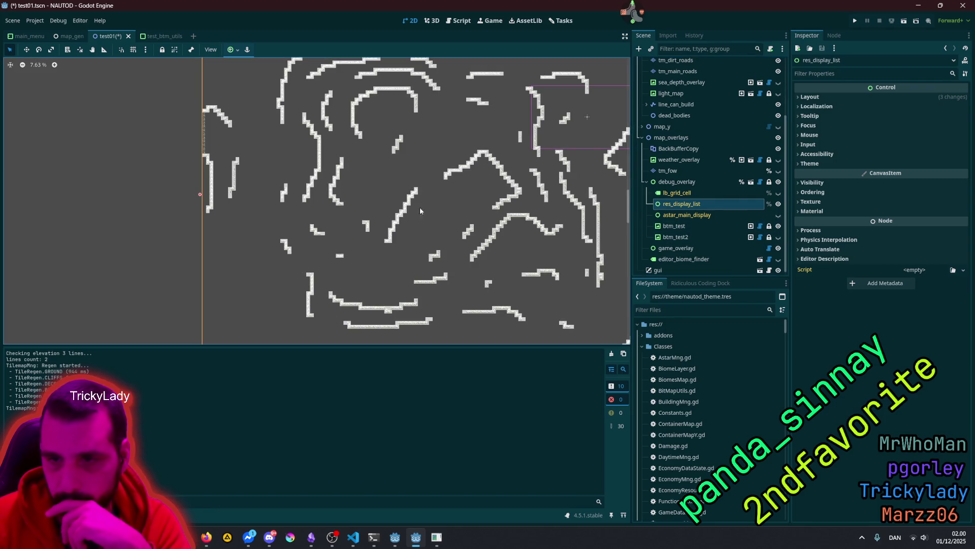
scroll(390, 290, up, 6)
scroll(390, 291, up, 3)
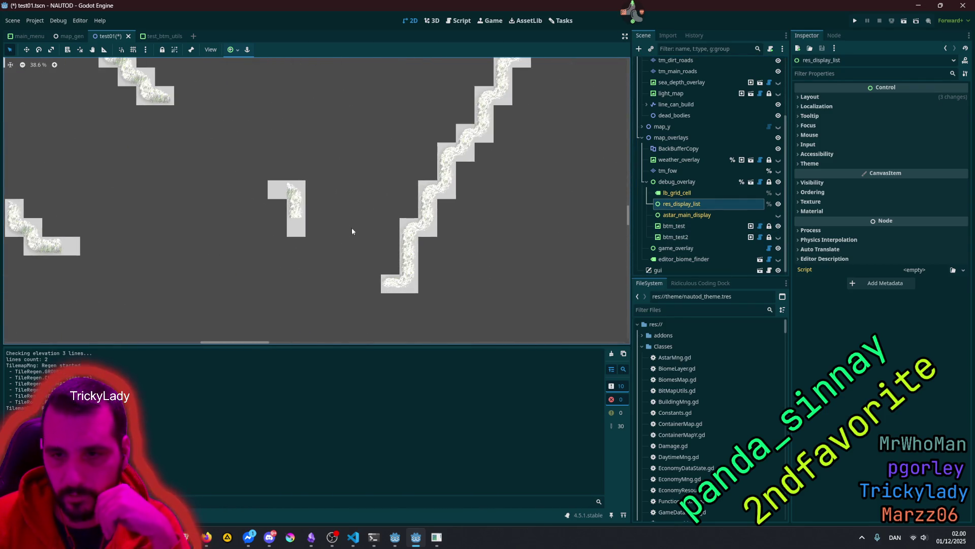
scroll(292, 220, up, 2)
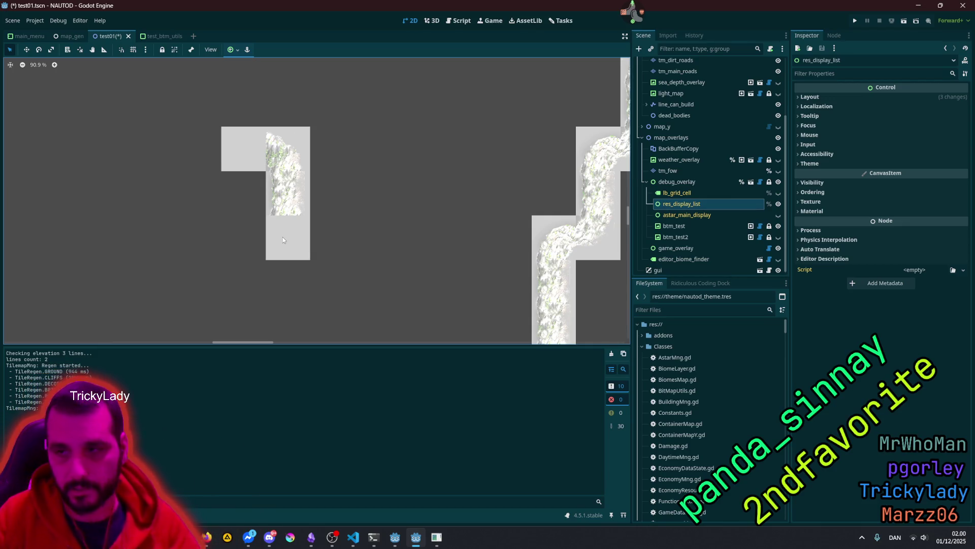
scroll(308, 224, up, 1)
scroll(440, 176, down, 14)
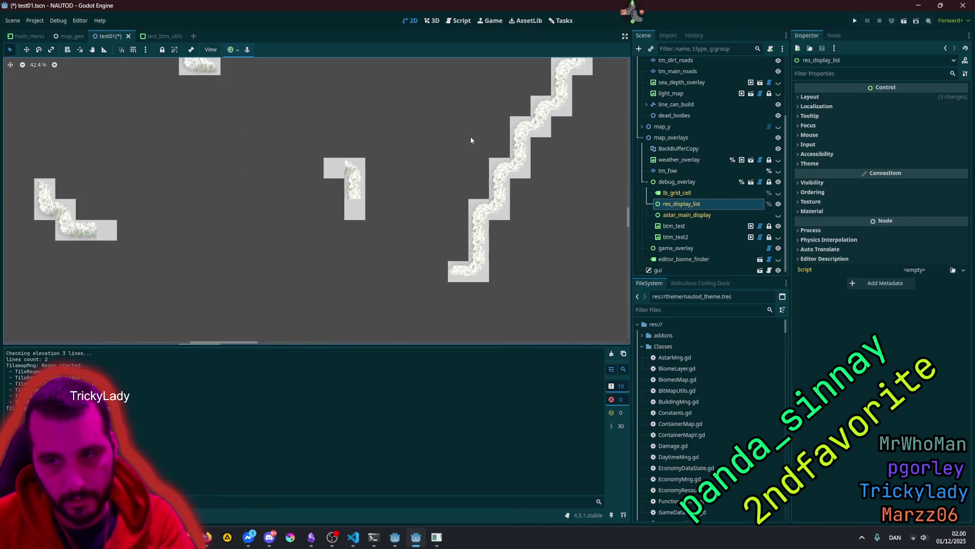
scroll(471, 136, down, 1)
scroll(682, 119, up, 3)
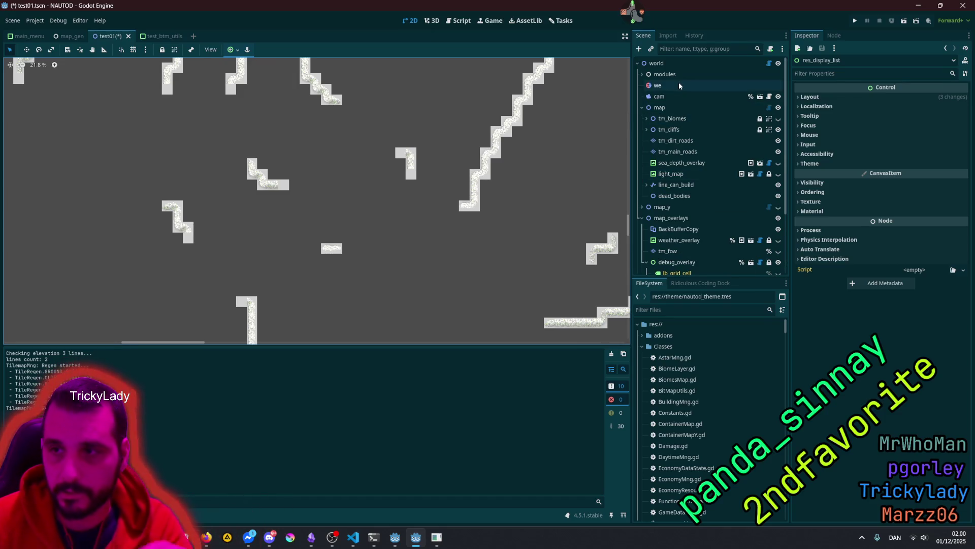
click(642, 74)
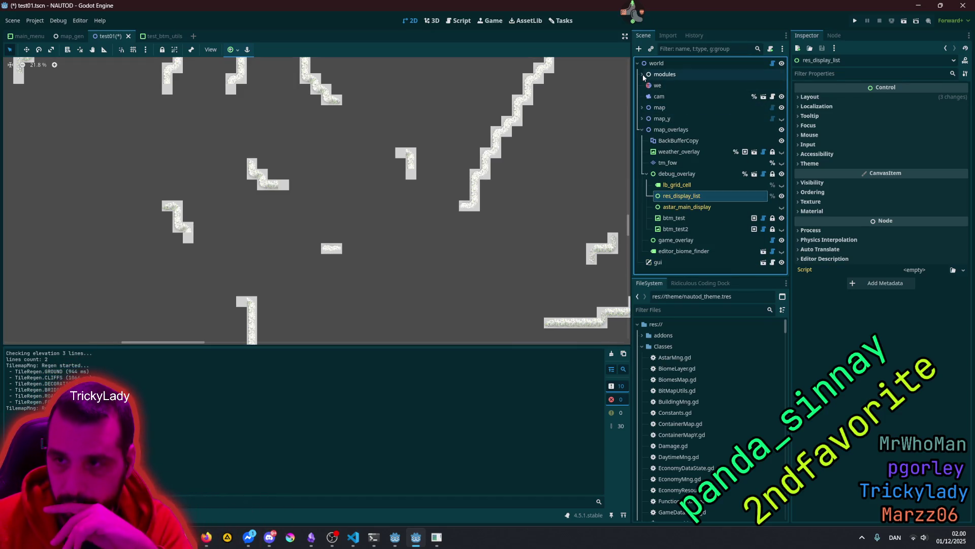
click(684, 98)
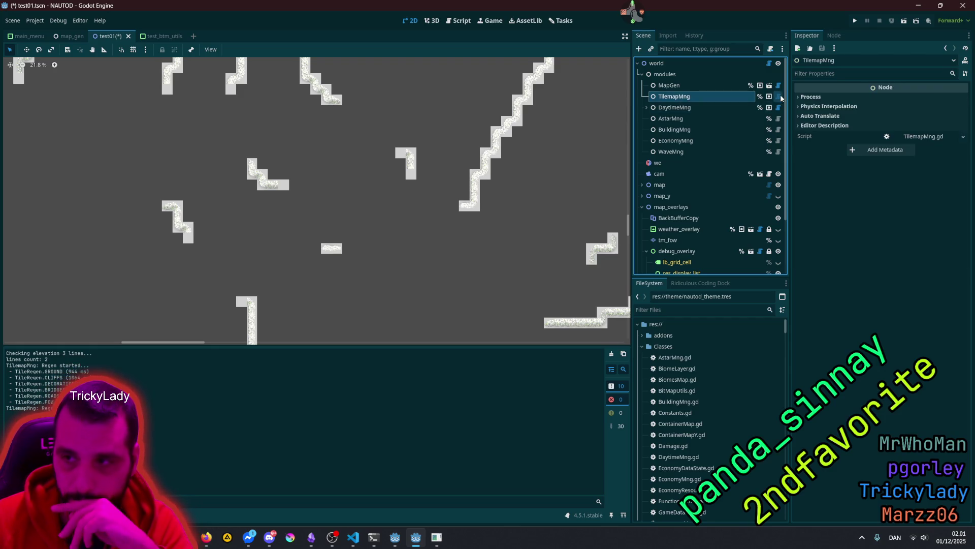
key(ctrl+F3)
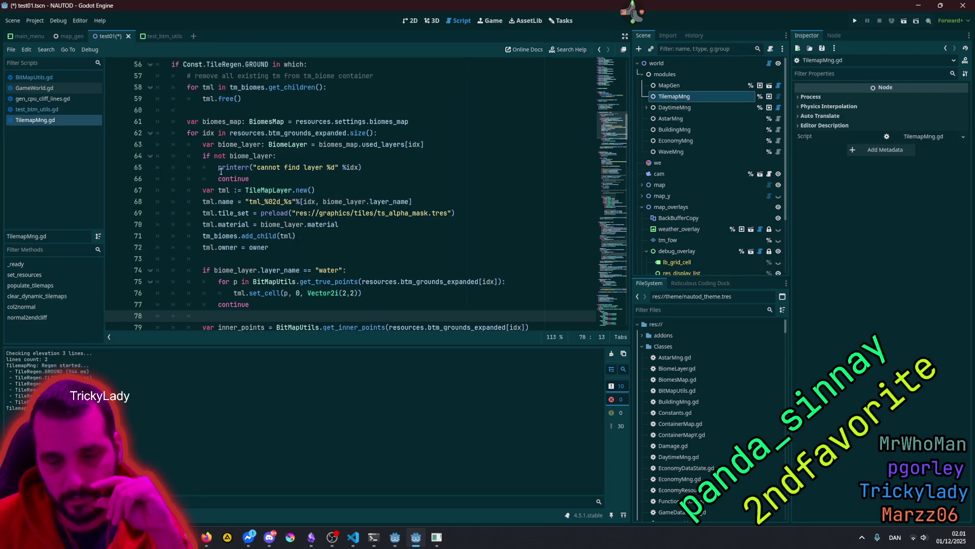
scroll(284, 224, up, 3)
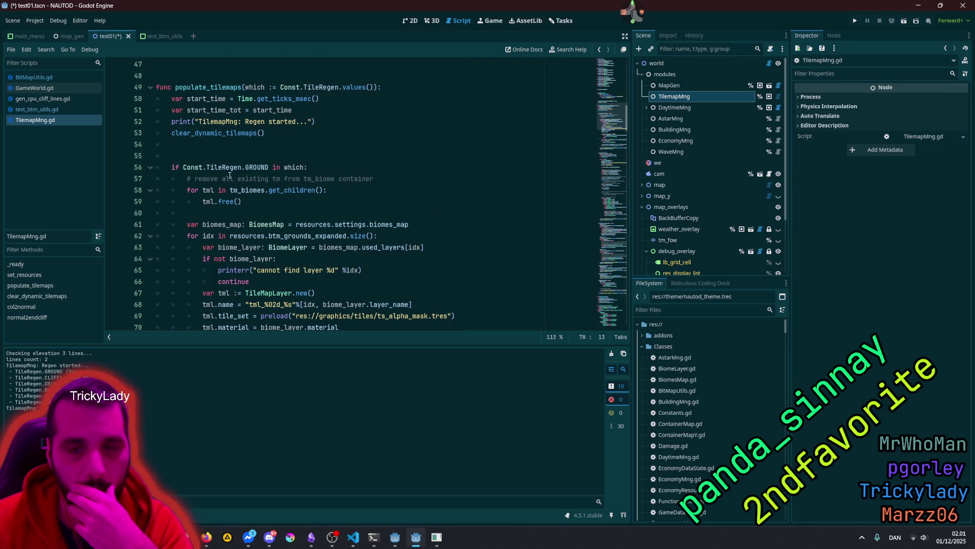
double_click(246, 169)
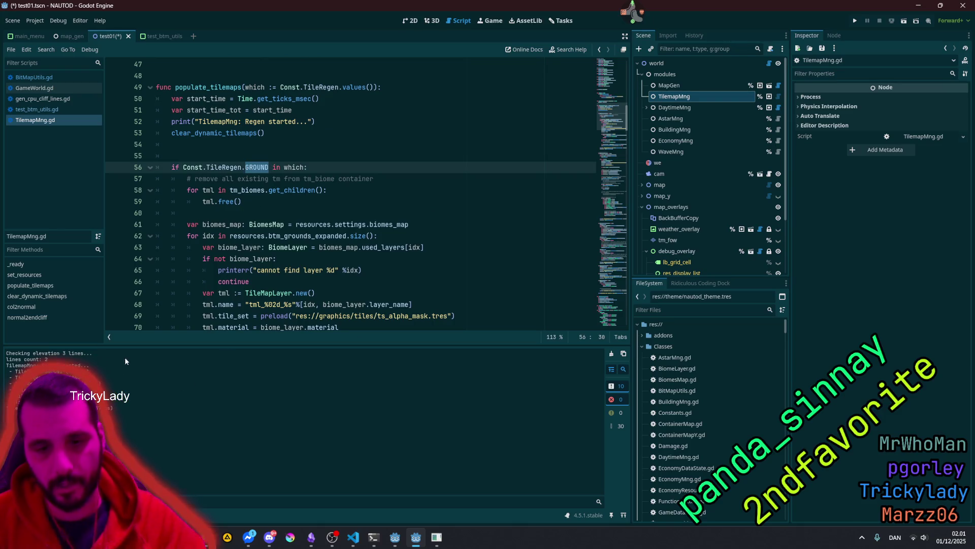
key(ctrl+j)
click(609, 202)
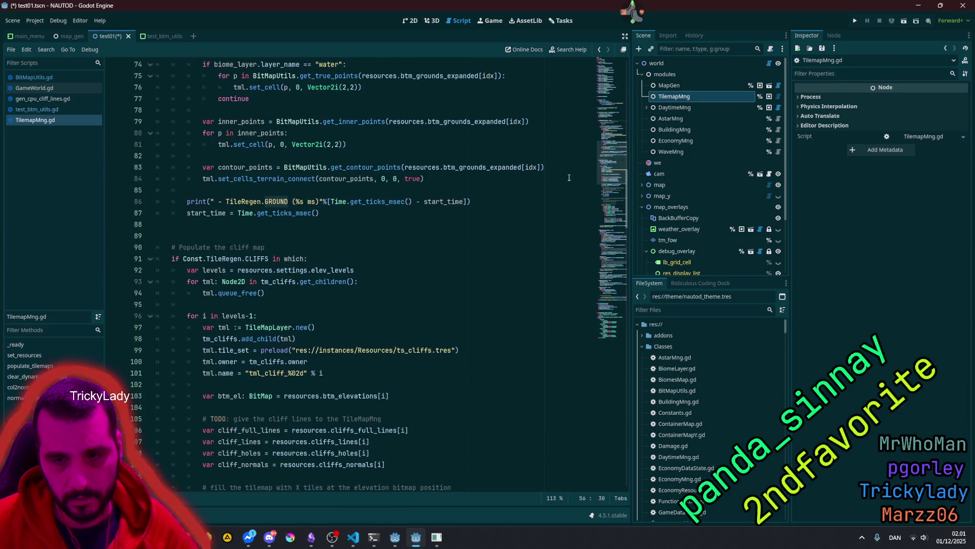
scroll(609, 201, down, 5)
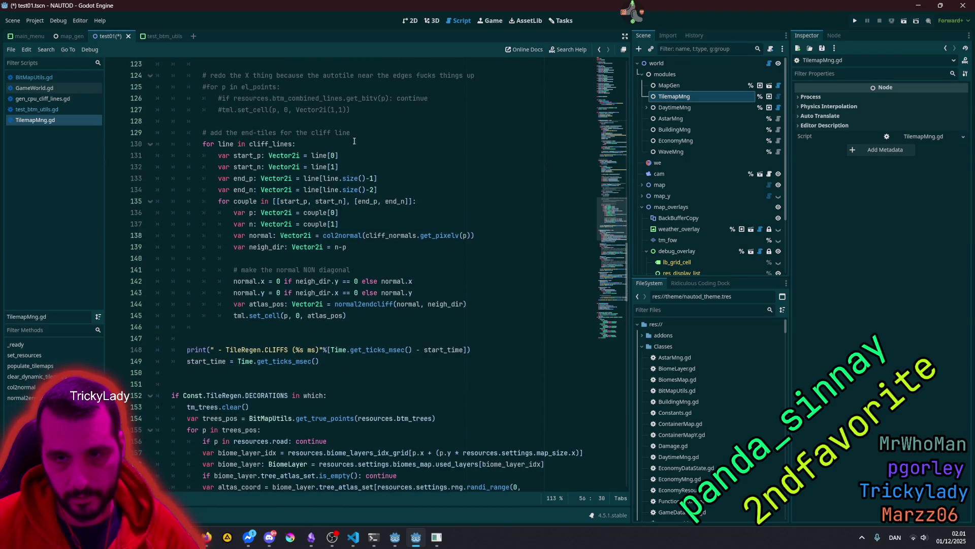
double_click(256, 146)
scroll(283, 192, up, 8)
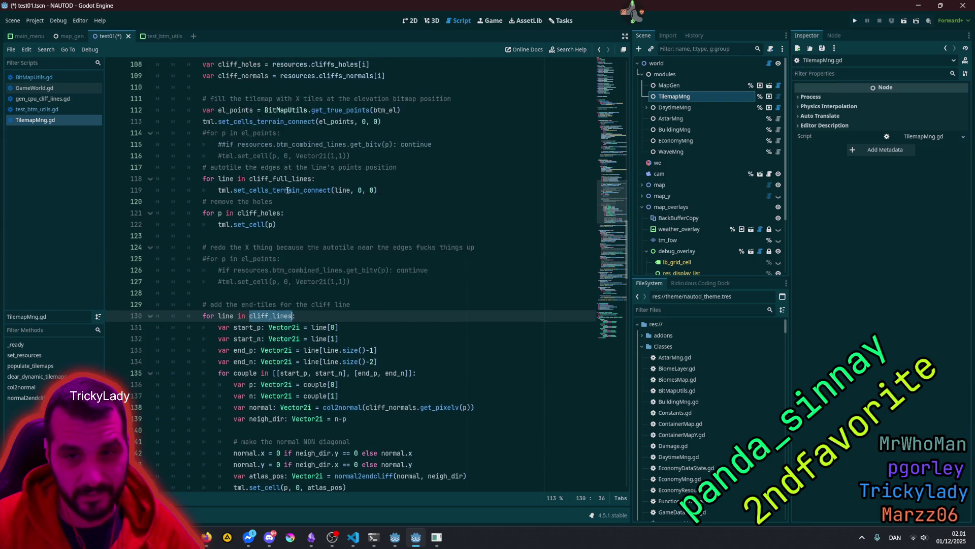
scroll(284, 191, up, 2)
scroll(256, 146, up, 3)
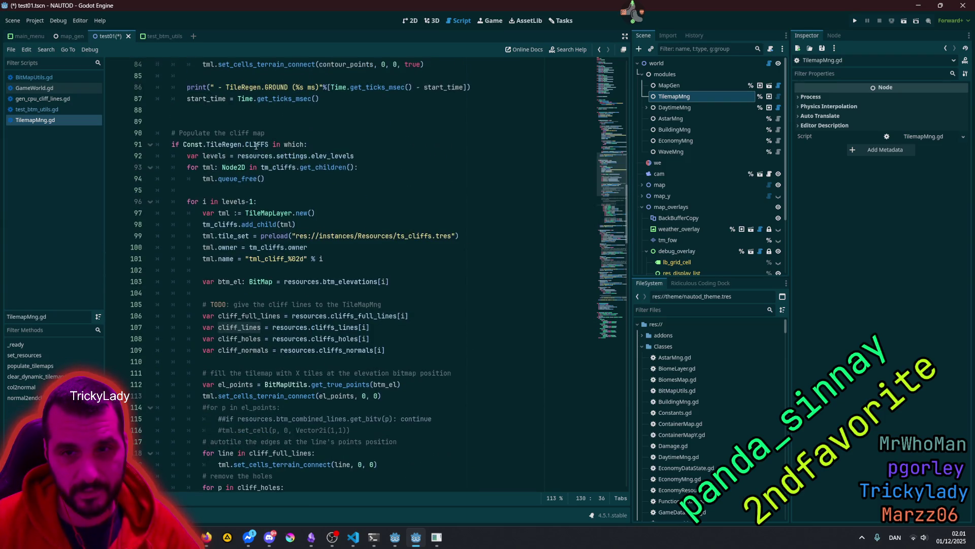
Step: Review the CLIFFS regeneration condition and the old-layer clearing loop on lines 91–94
double_click(193, 145)
double_click(259, 144)
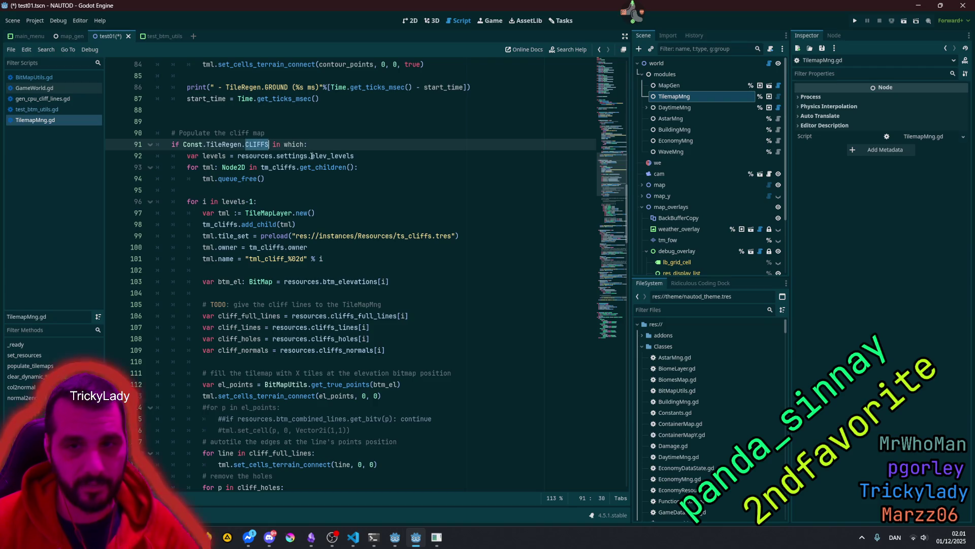
mouse_move(296, 171)
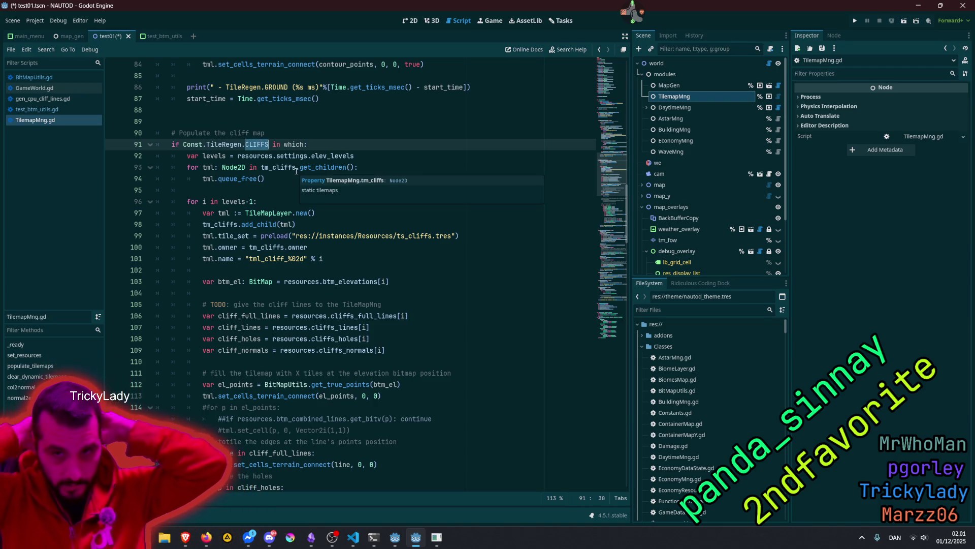
double_click(214, 155)
double_click(327, 156)
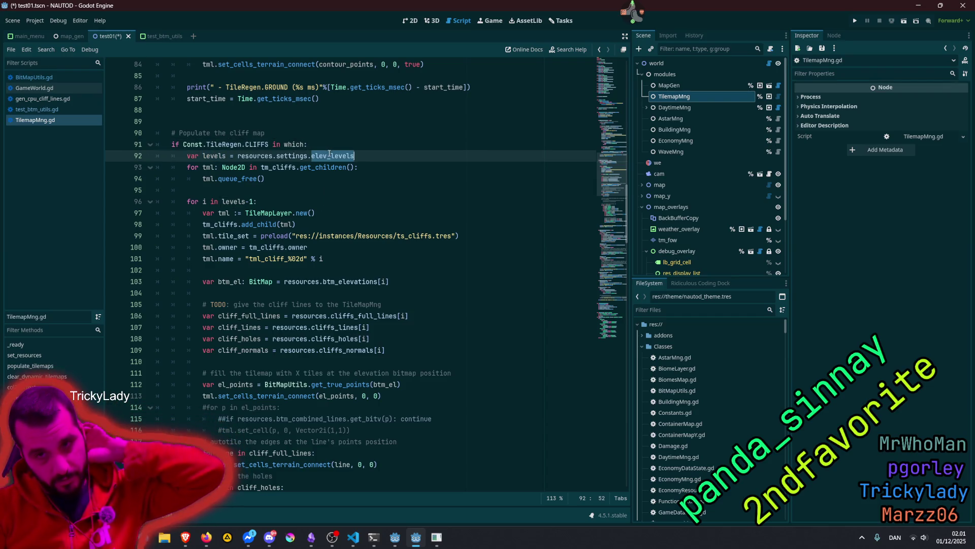
double_click(209, 168)
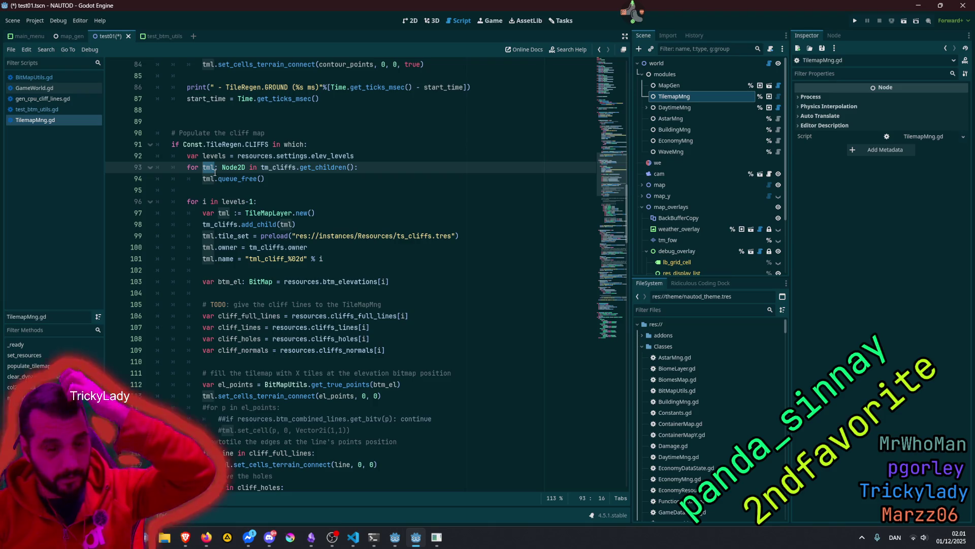
double_click(306, 168)
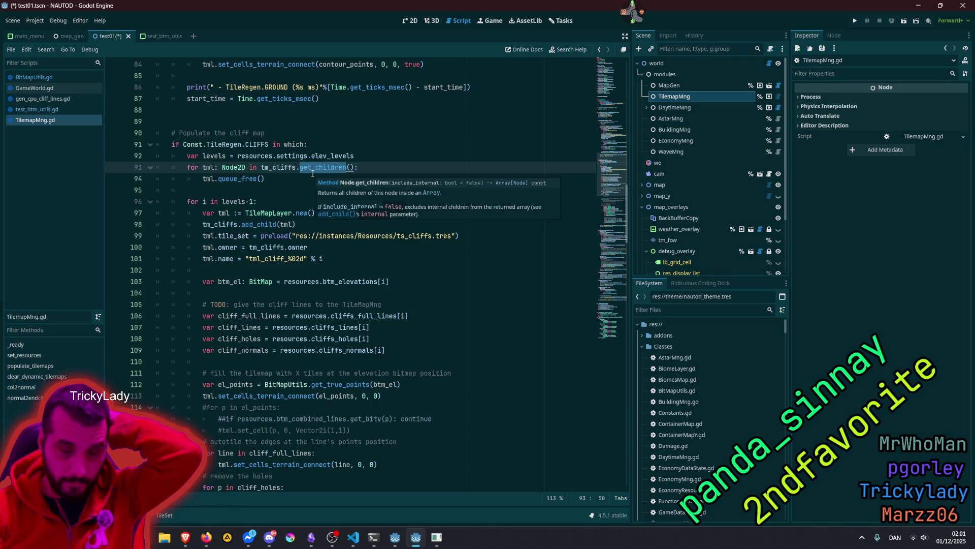
drag(203, 167, 242, 179)
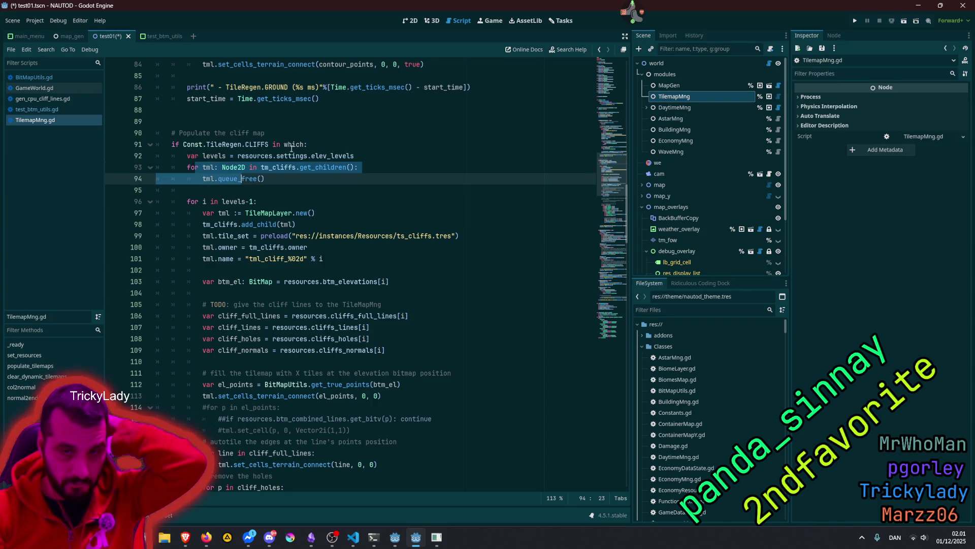
Step: Review the layer creation loop: TileMapLayer, tm_cliffs.add_child(tml) and the tml_cliff_%02d name format
click(224, 201)
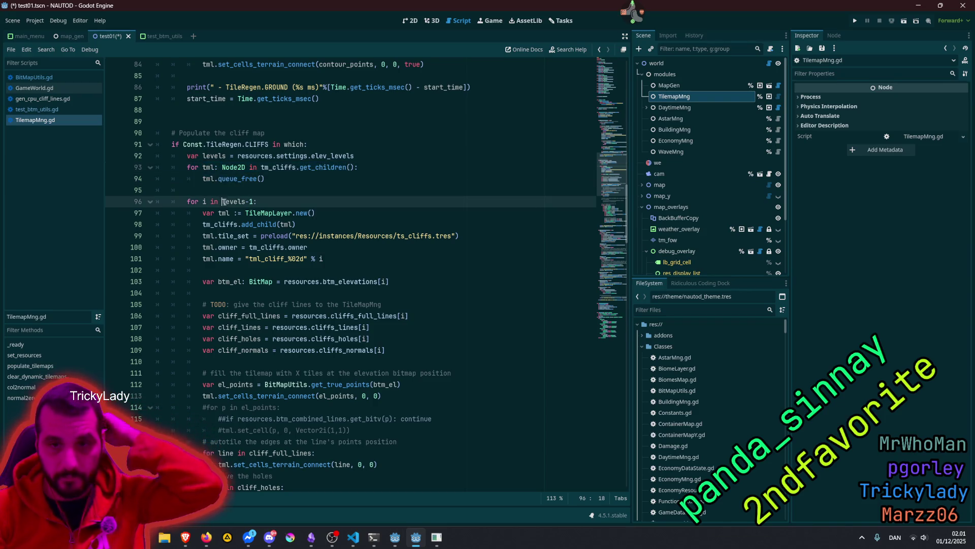
double_click(253, 213)
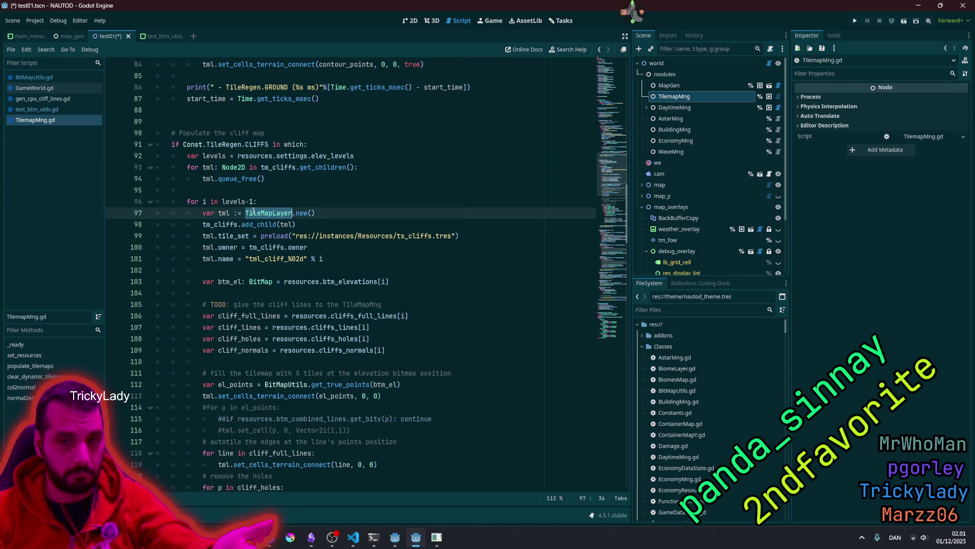
double_click(227, 225)
double_click(264, 225)
double_click(286, 224)
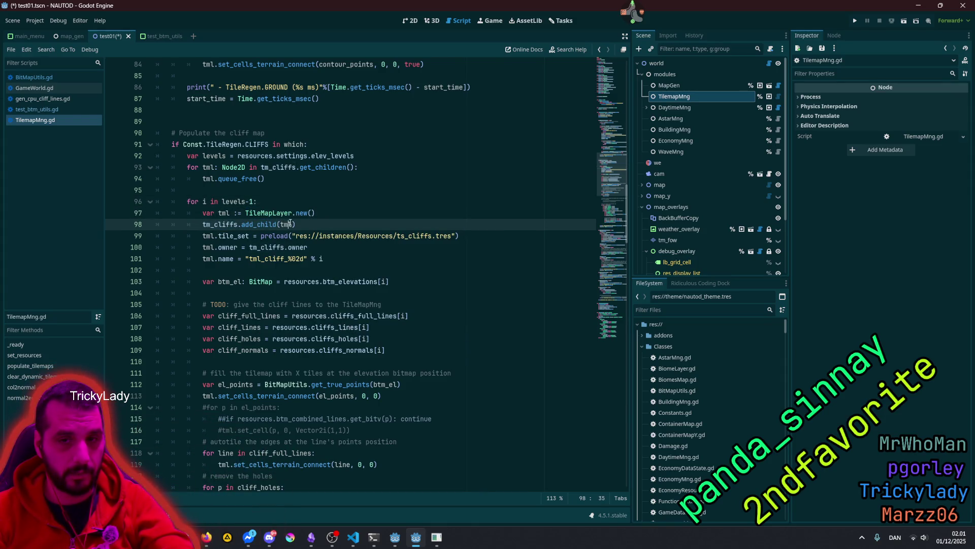
double_click(232, 258)
click(257, 260)
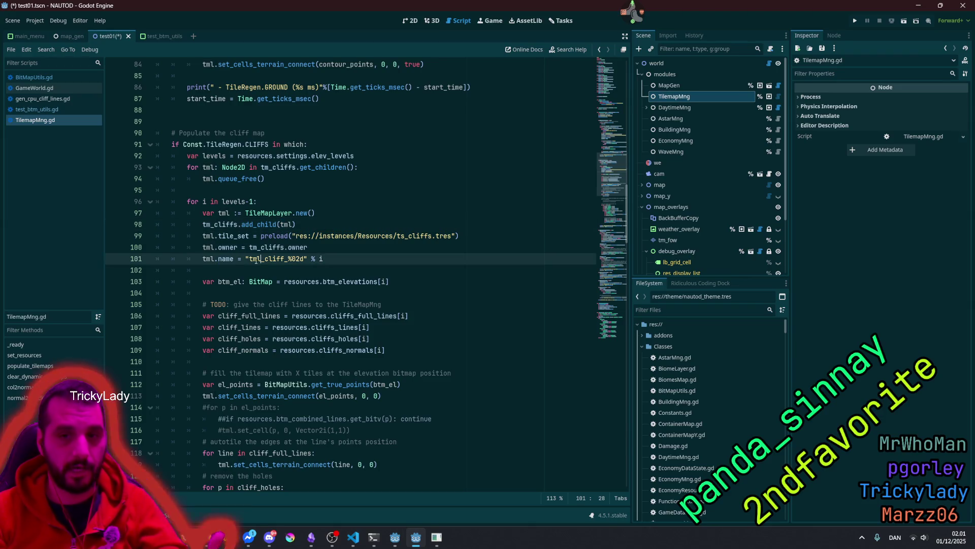
drag(249, 259, 262, 259)
key(shift+Right)
key(shift+Right)
key(shift+Right)
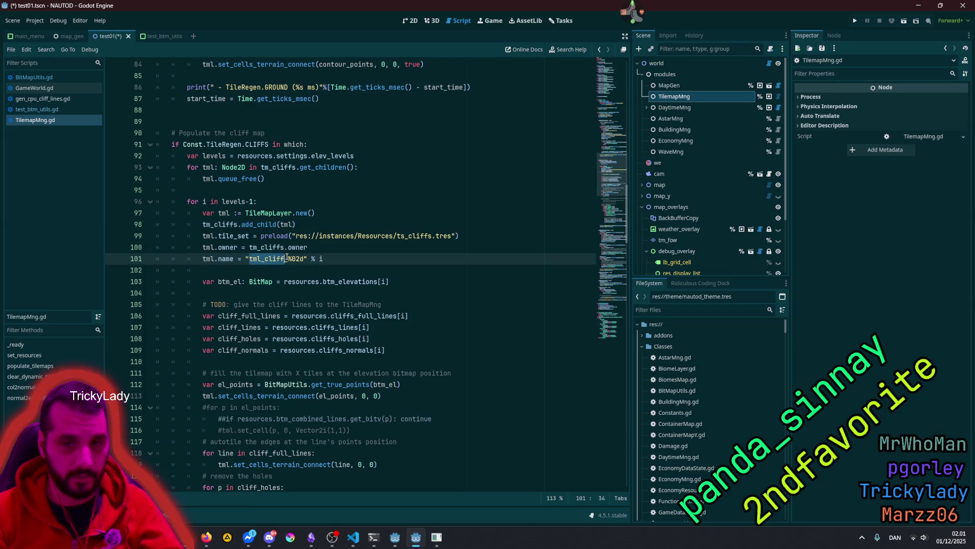
click(322, 259)
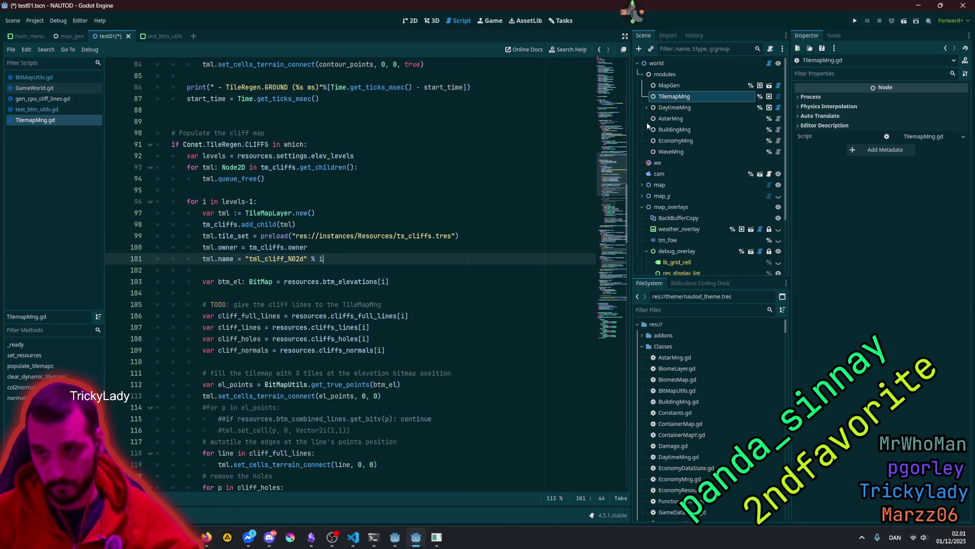
Step: Expand tm_cliffs in the Scene dock and inspect leftover layers tml_cliff_01, 05, 06 and 07
click(641, 185)
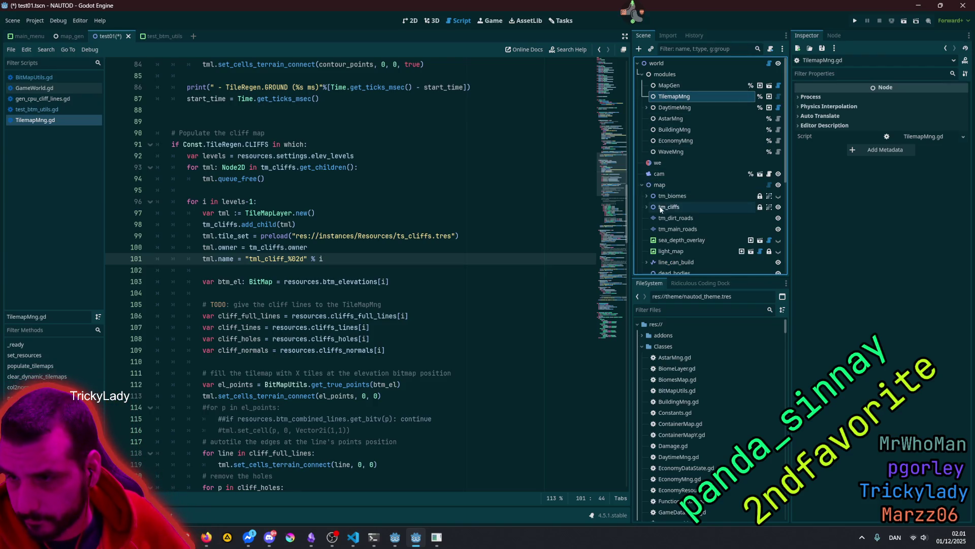
click(646, 207)
scroll(687, 167, down, 3)
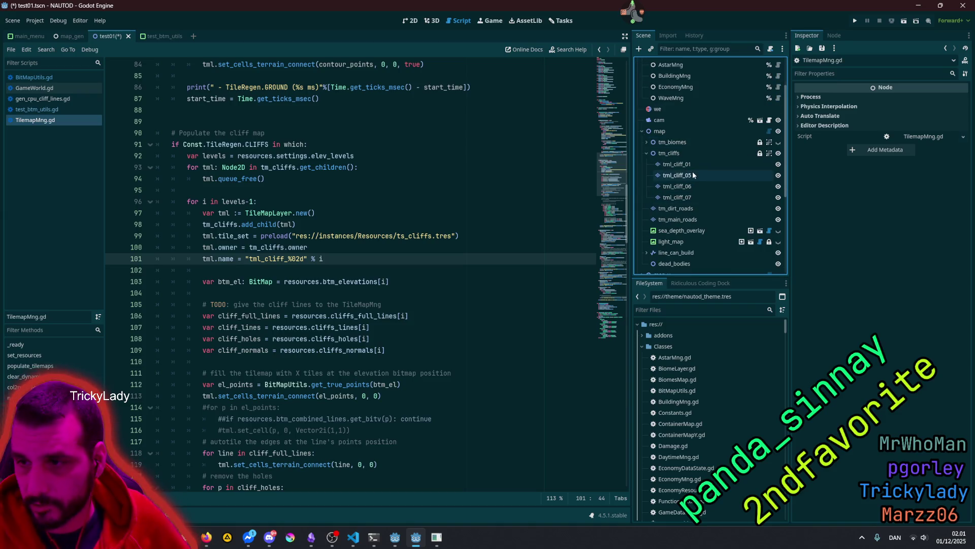
click(691, 164)
click(694, 175)
click(691, 186)
click(689, 197)
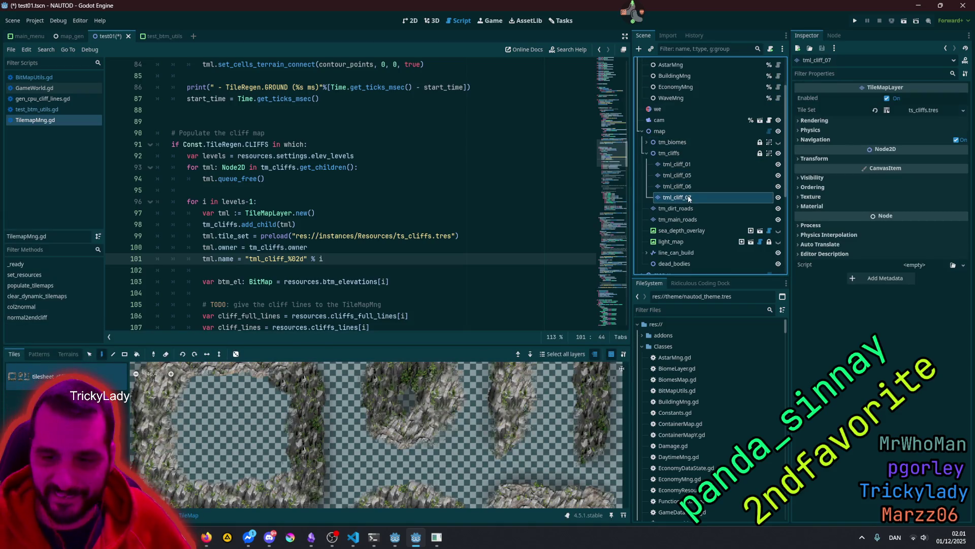
Step: Change queue_free() to tml.free() on line 94, save, and return to the 2D view
click(248, 191)
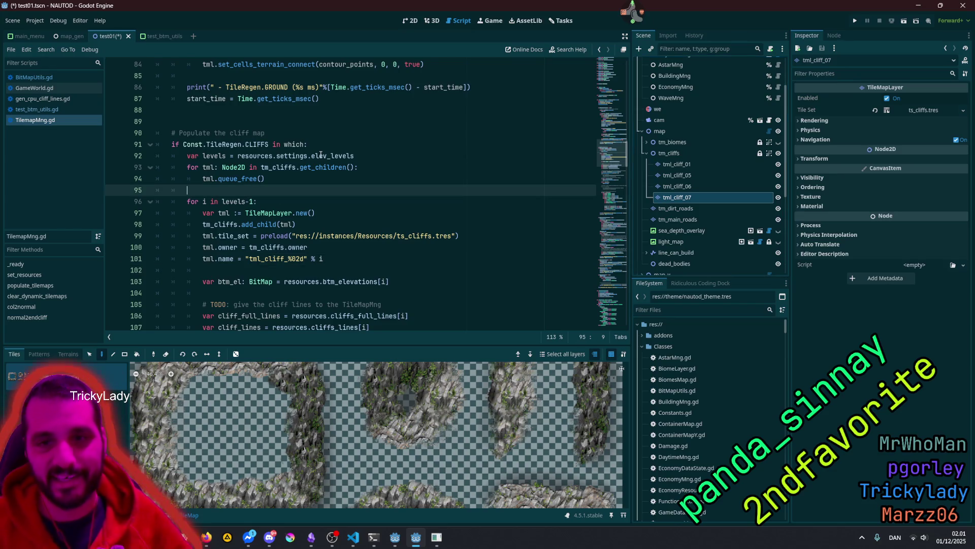
key(Up)
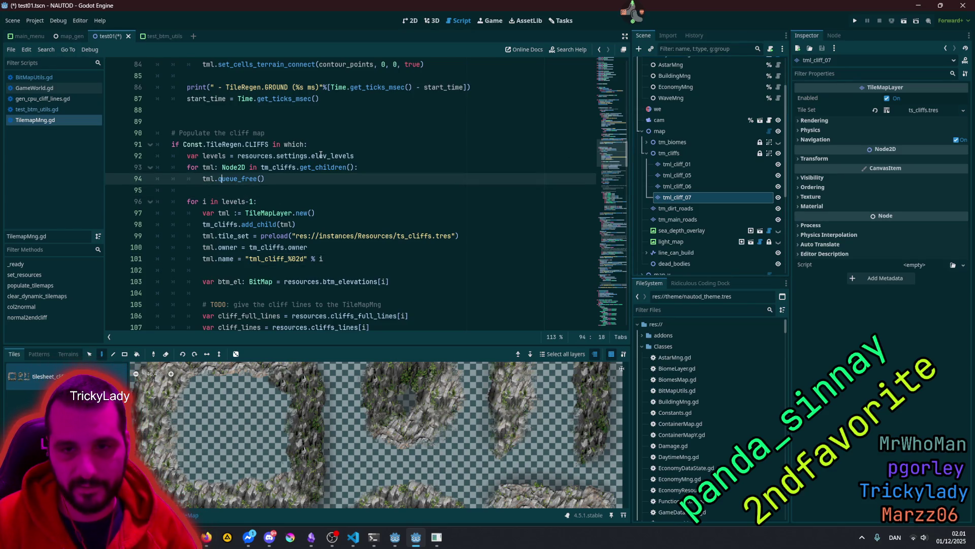
key(BackSpace)
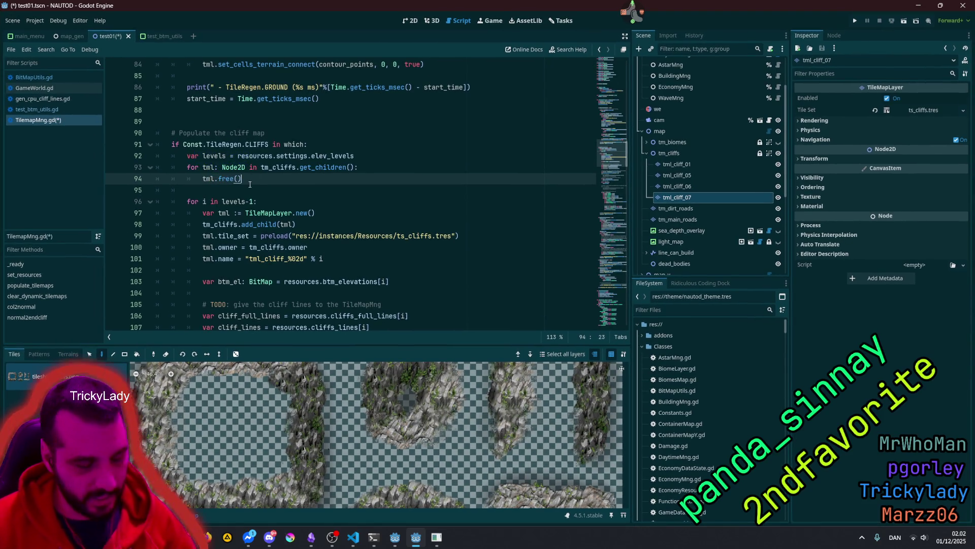
key(ctrl+s)
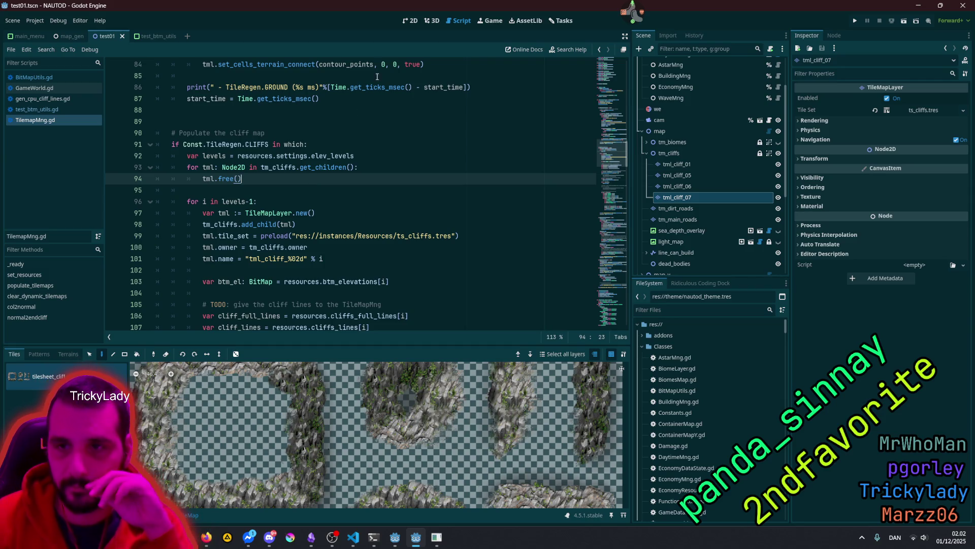
click(409, 20)
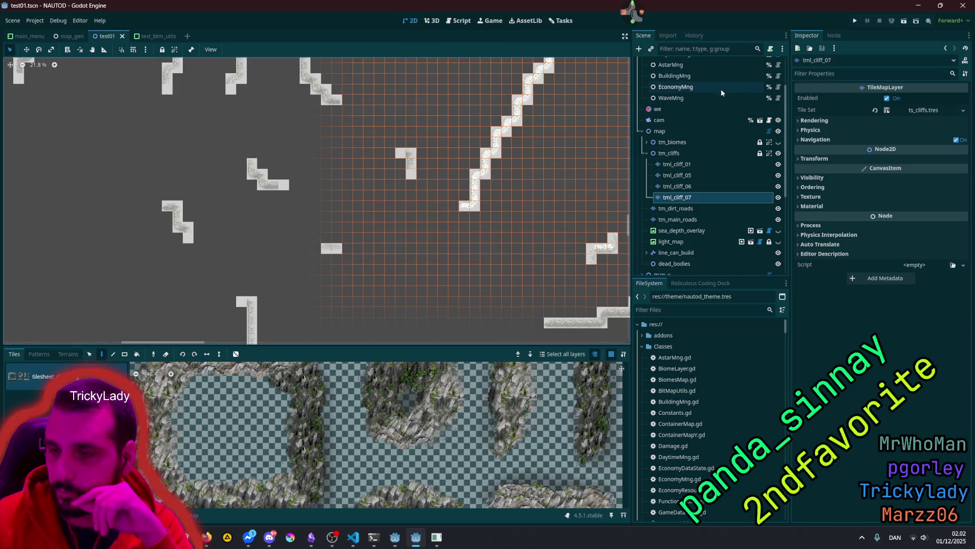
scroll(722, 96, up, 3)
click(711, 64)
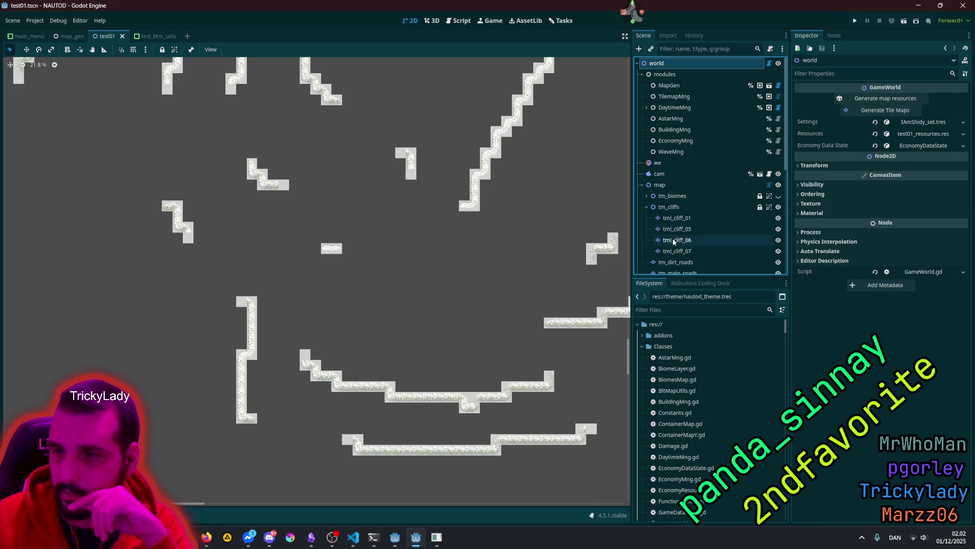
click(680, 218)
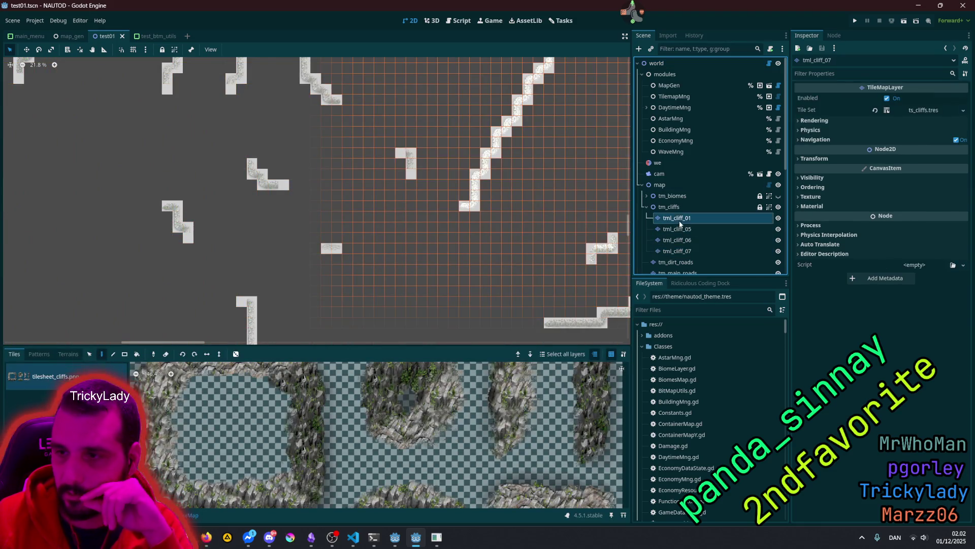
click(669, 207)
click(685, 64)
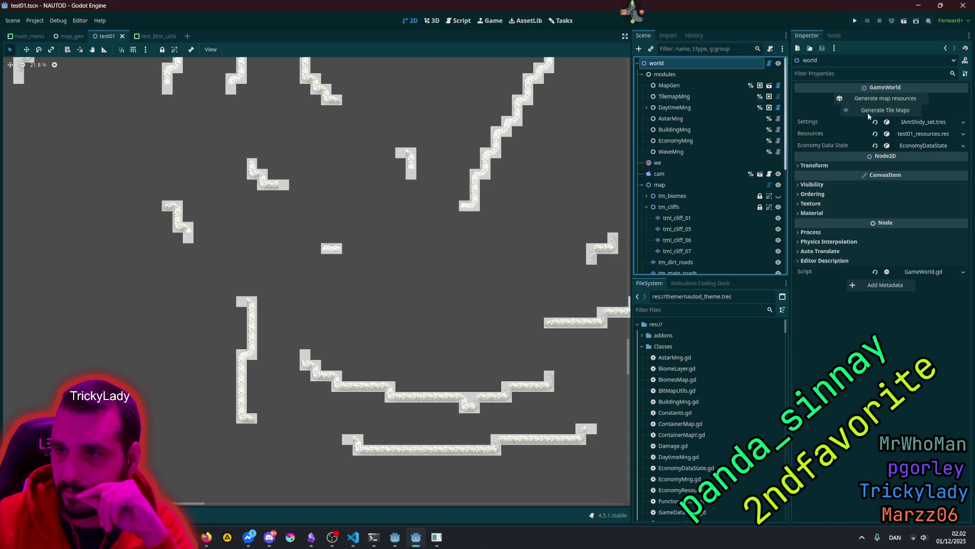
click(904, 111)
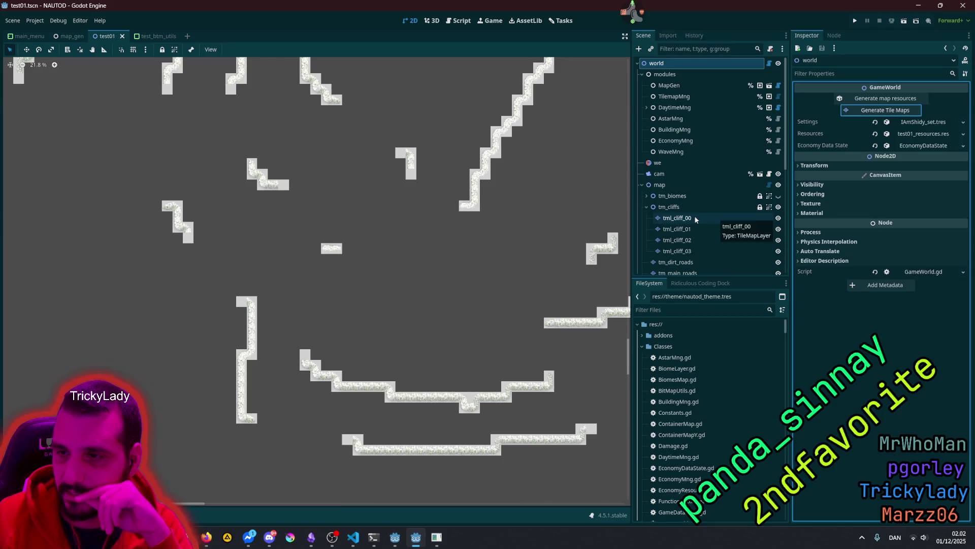
click(694, 217)
click(693, 240)
click(693, 251)
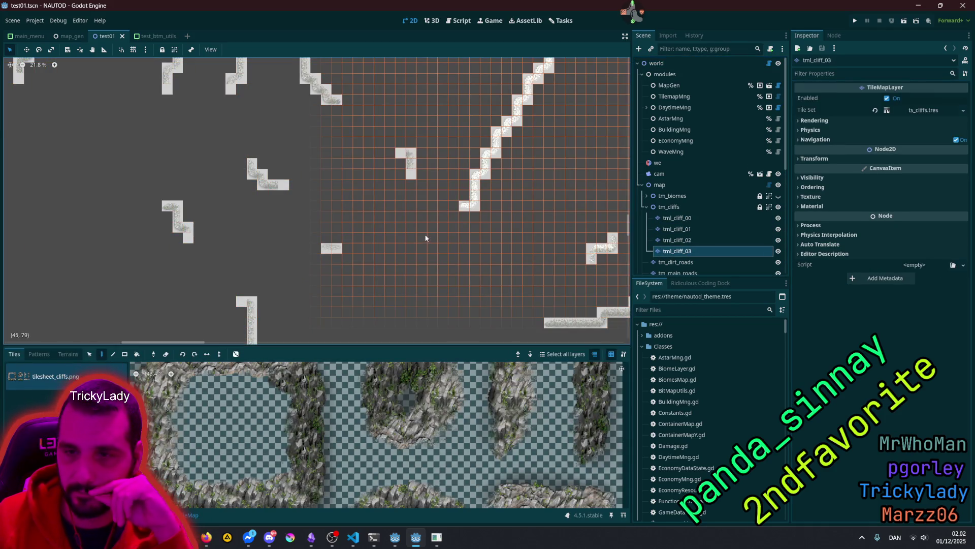
scroll(419, 196, down, 3)
scroll(419, 195, down, 2)
drag(428, 140, 428, 293)
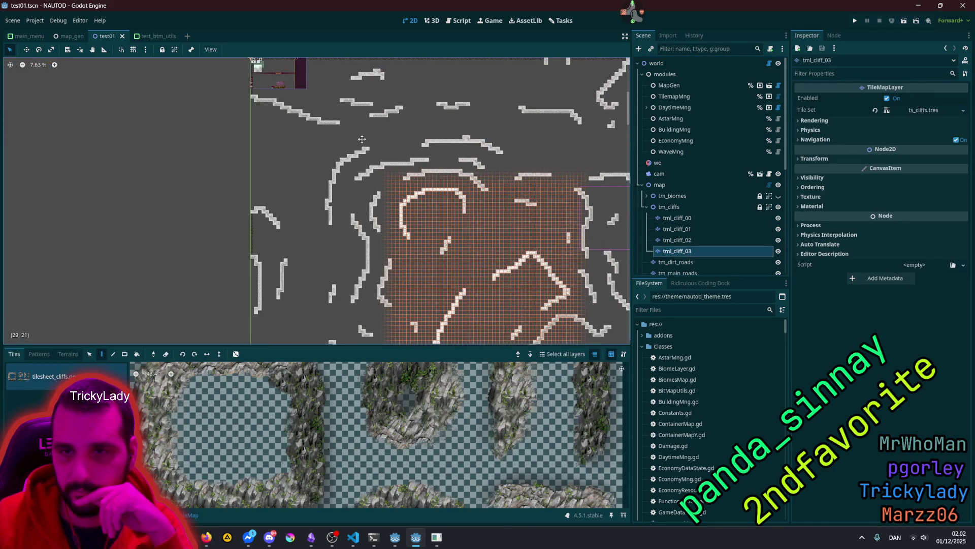
drag(362, 142, 399, 199)
scroll(402, 193, up, 5)
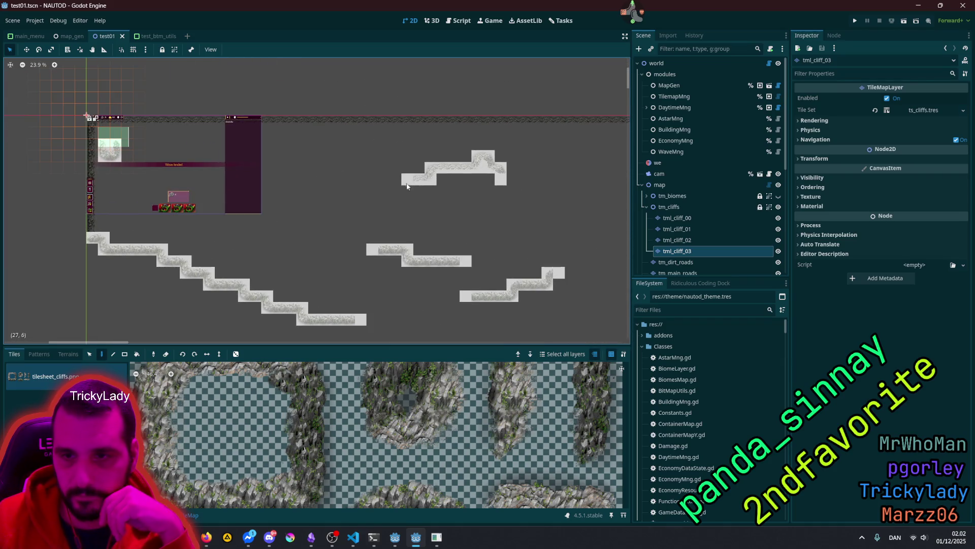
scroll(409, 183, up, 3)
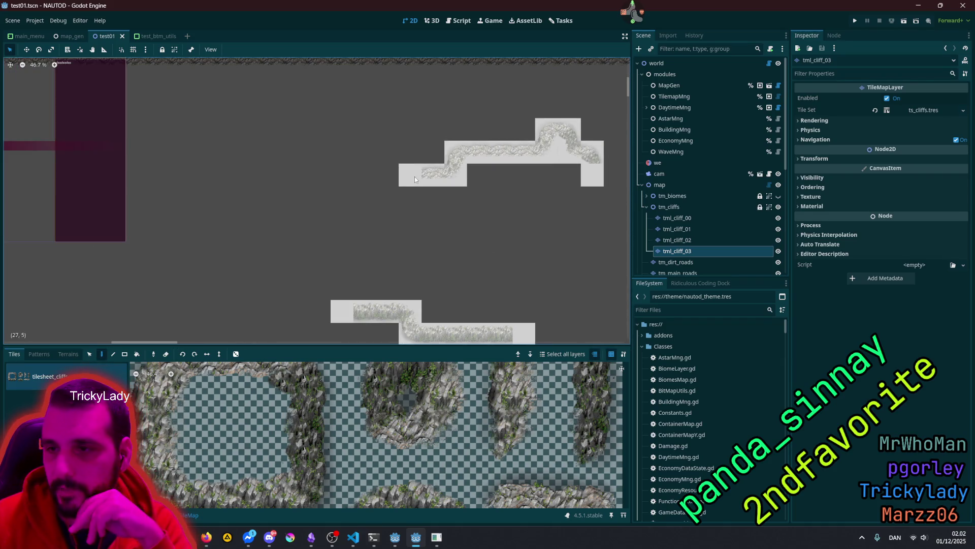
scroll(414, 177, up, 2)
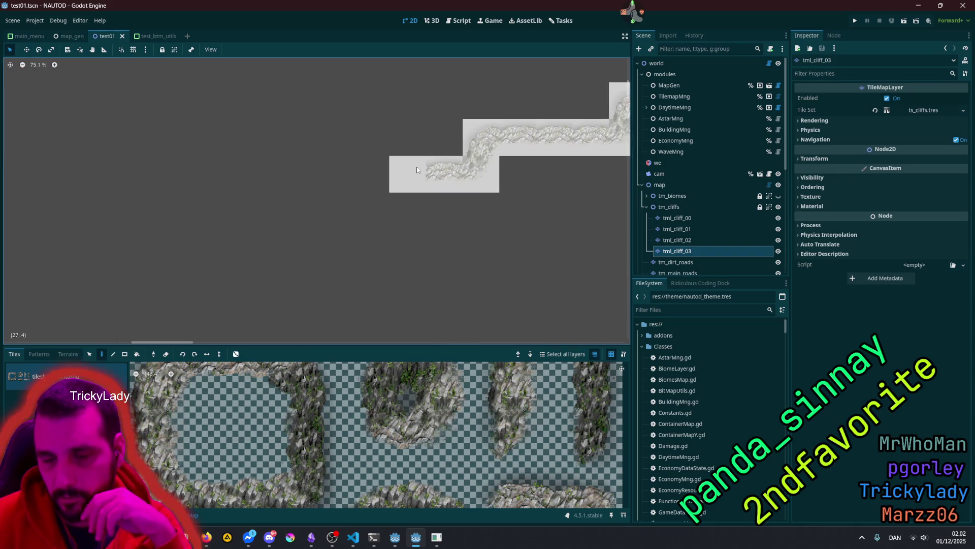
drag(453, 186, 183, 231)
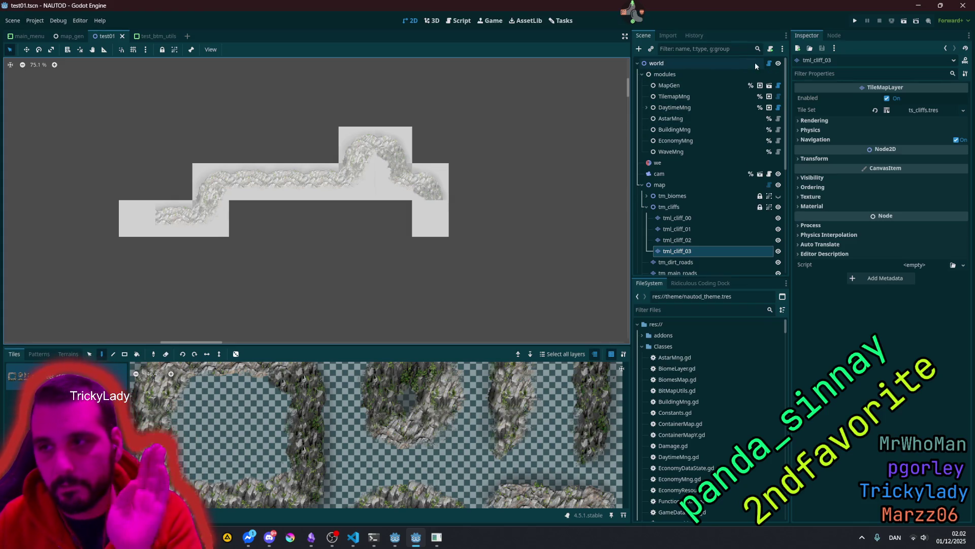
click(770, 63)
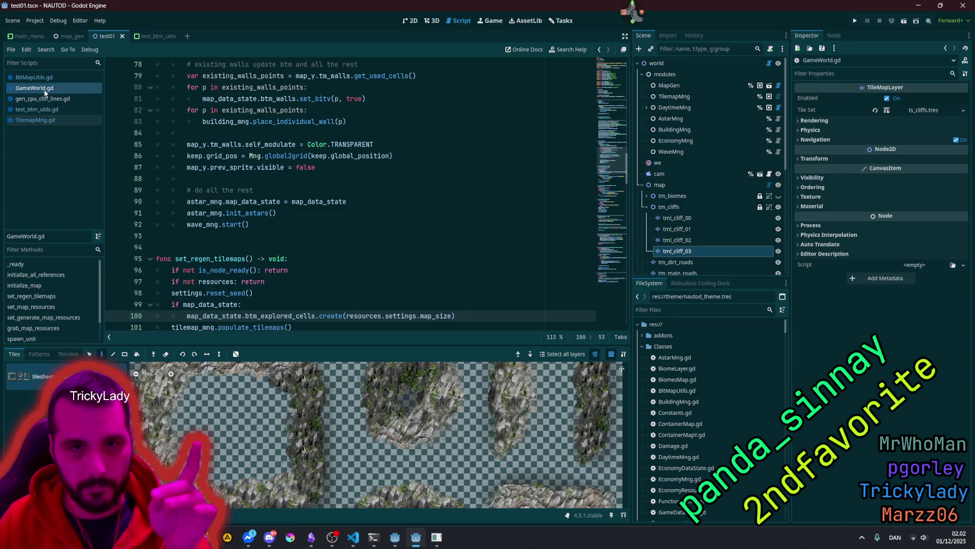
Step: Open TilemapMng.gd and delete the TODO comment about giving cliff lines to the TileMapMng
click(36, 109)
click(25, 112)
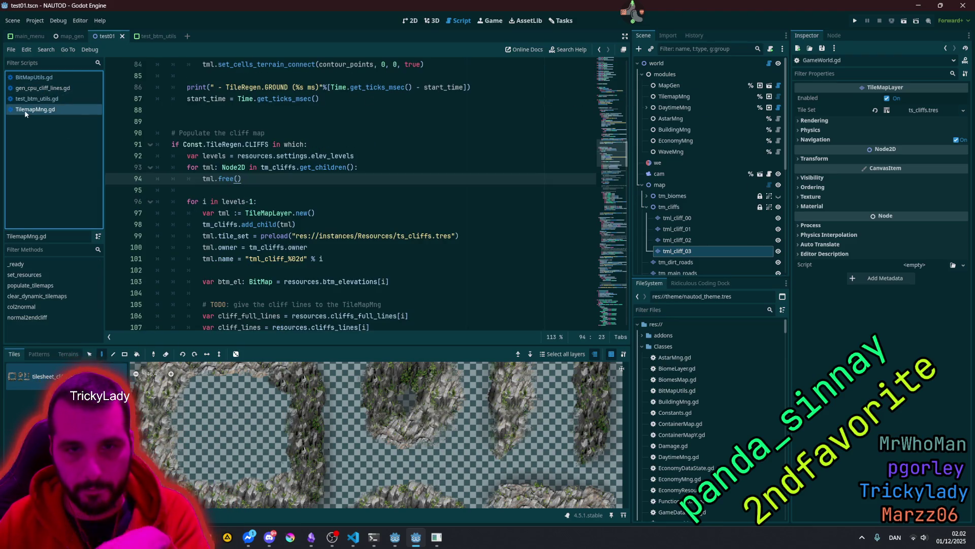
click(703, 98)
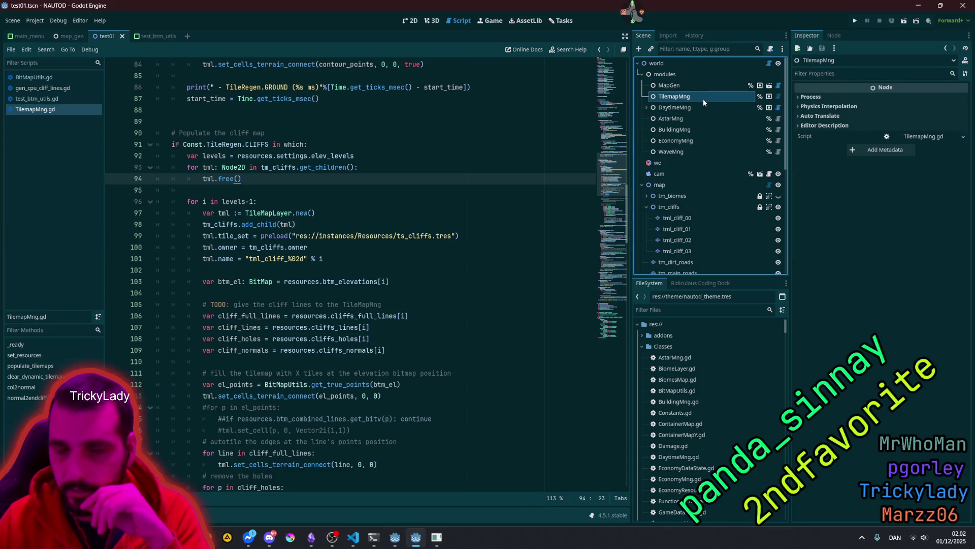
double_click(300, 304)
double_click(347, 303)
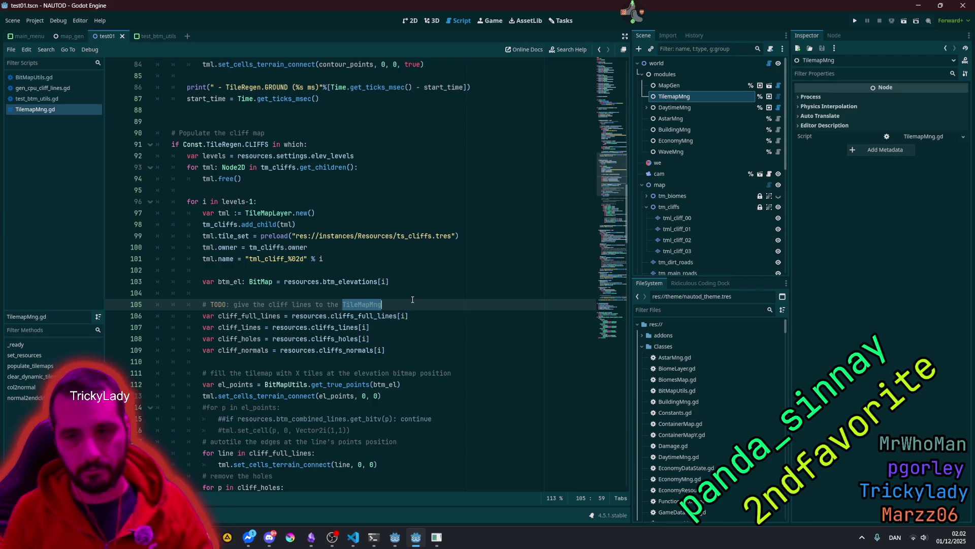
key(shift+Home)
key(BackSpace)
key(BackSpace)
key(BackSpace)
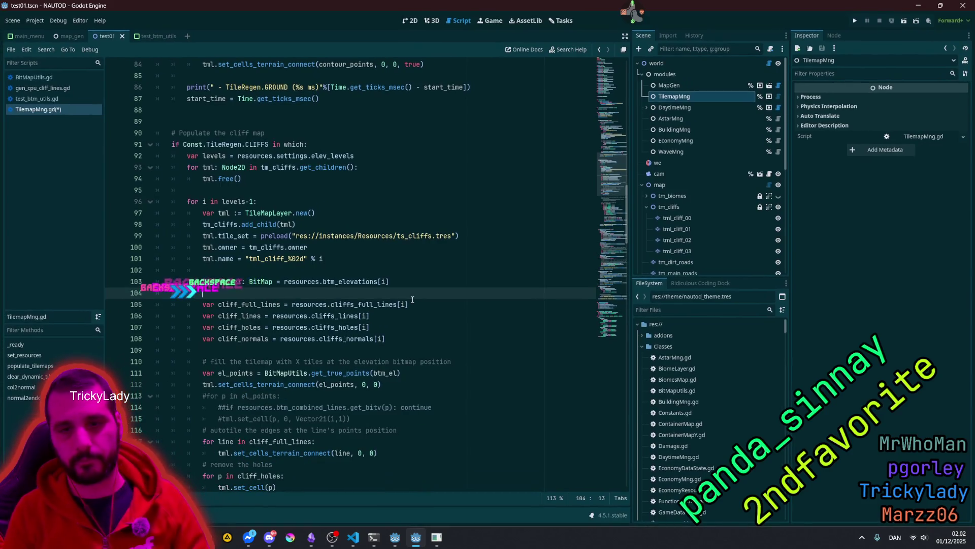
Step: Review the cliff_lines and cliff_holes variables and the set_cell hole-removal loop
scroll(275, 275, down, 1)
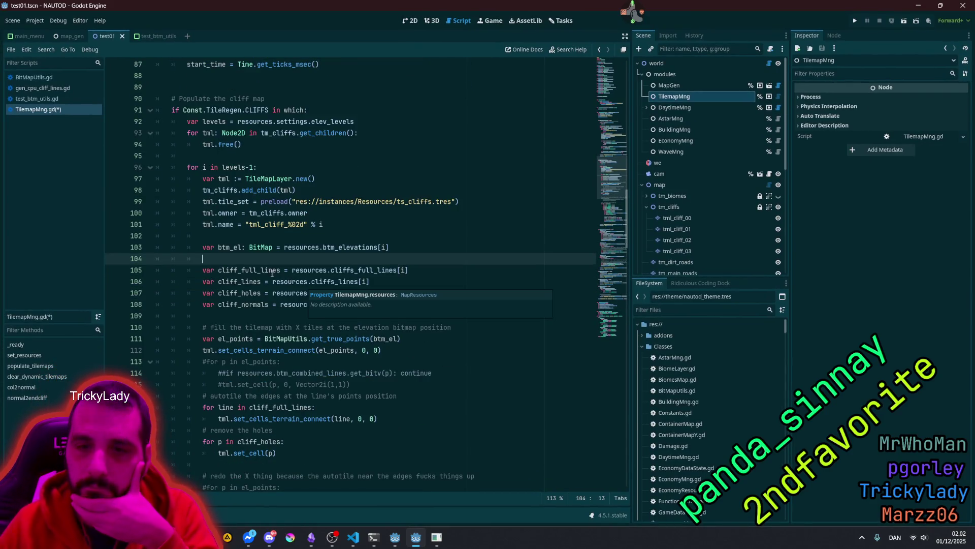
double_click(245, 281)
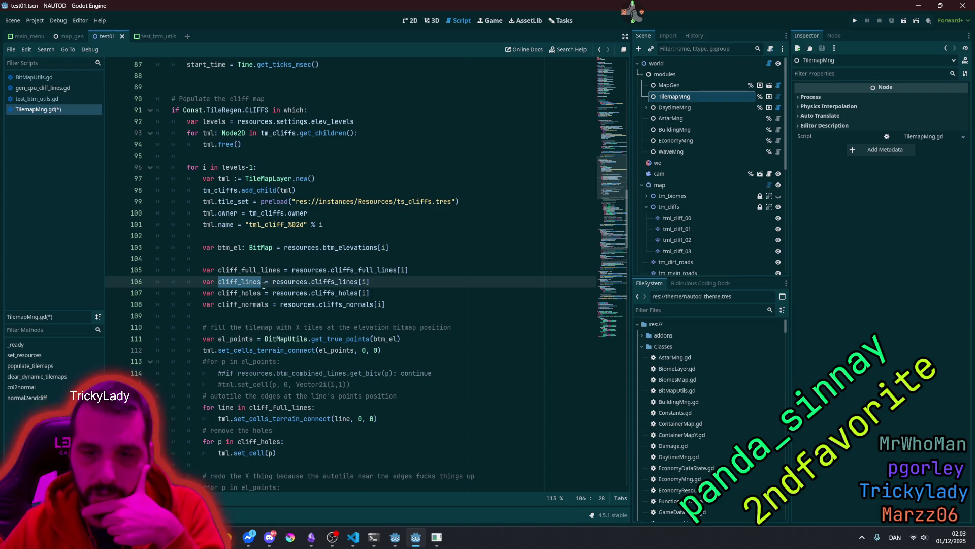
double_click(247, 293)
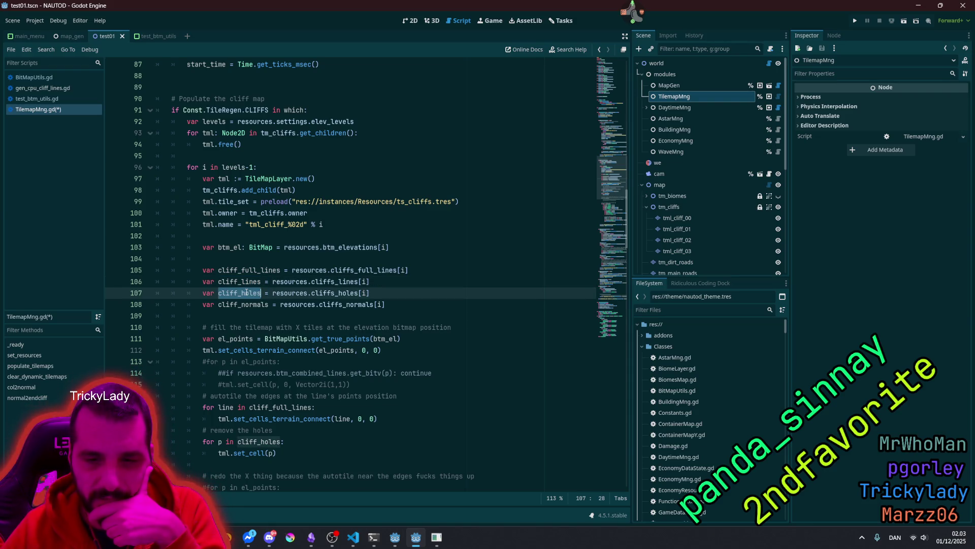
scroll(262, 296, down, 3)
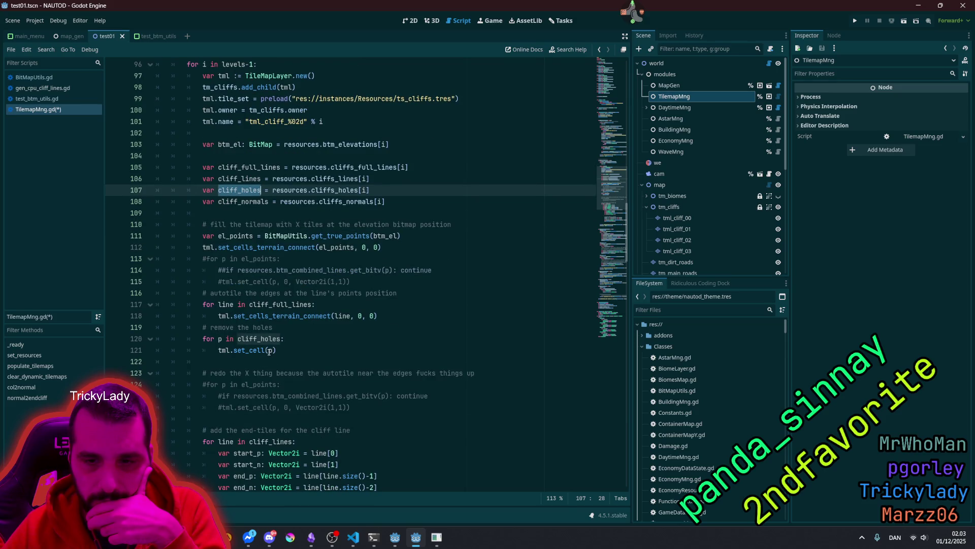
click(272, 351)
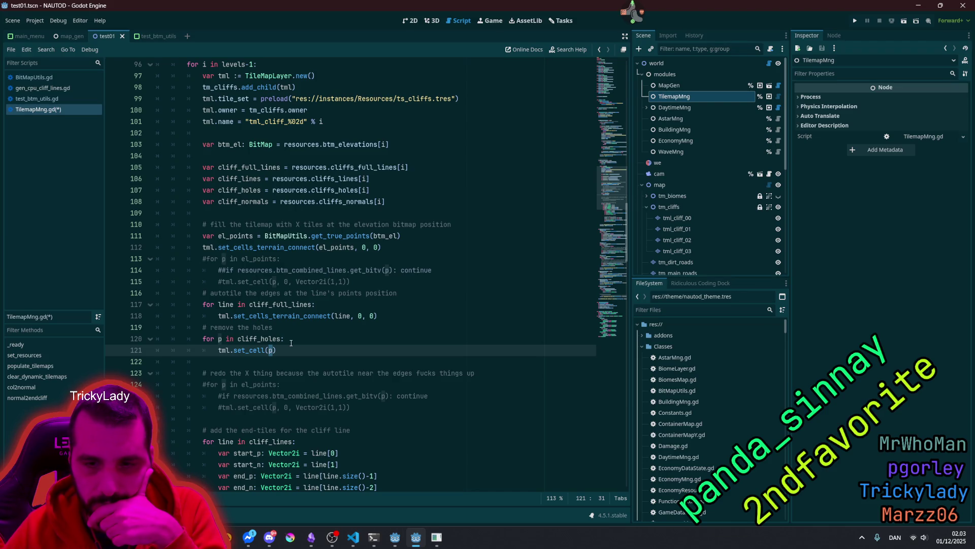
scroll(291, 343, down, 2)
double_click(268, 271)
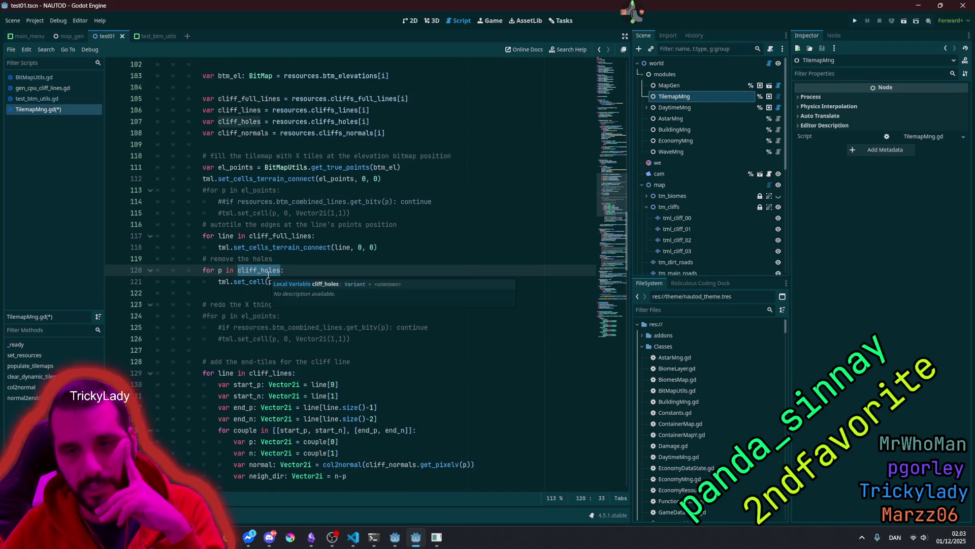
double_click(336, 121)
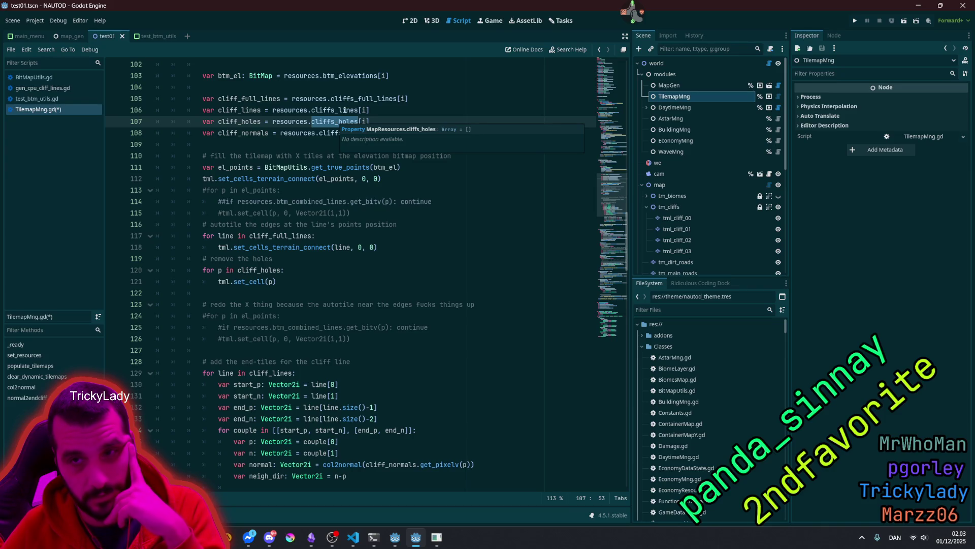
Step: In the 2D view, hide the btm_test overlay and show btm_test2
click(408, 20)
scroll(706, 244, down, 5)
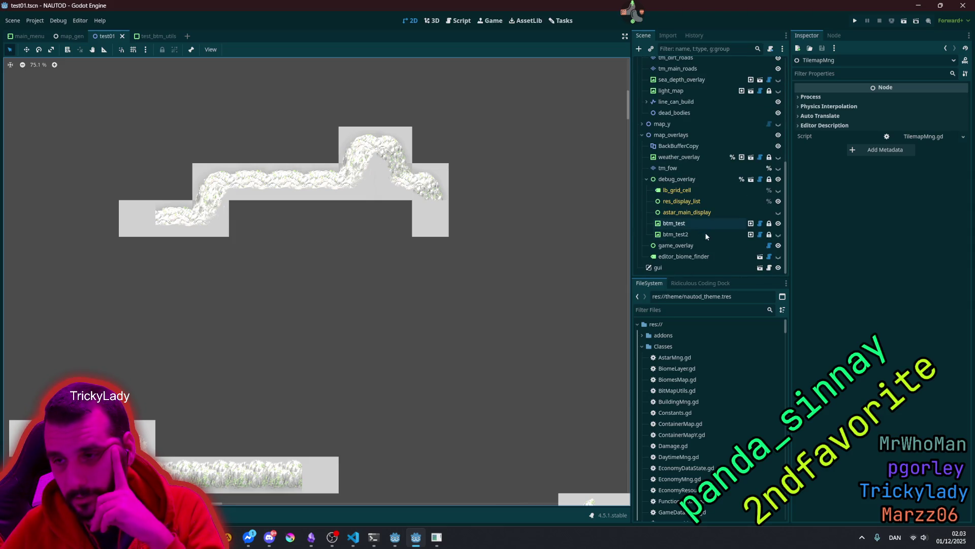
click(781, 224)
click(780, 235)
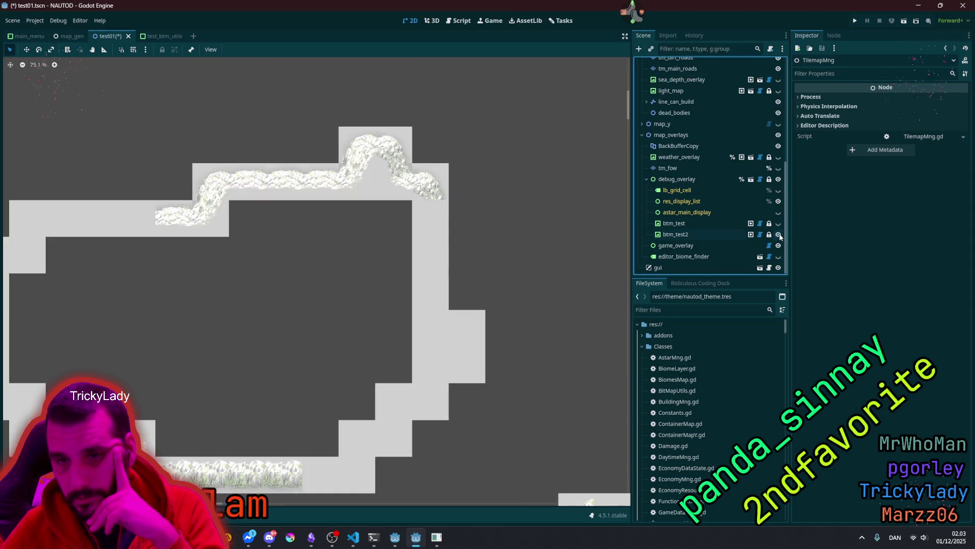
Step: Set btm_test2's Pr to Display property to cliffs_holes
click(705, 233)
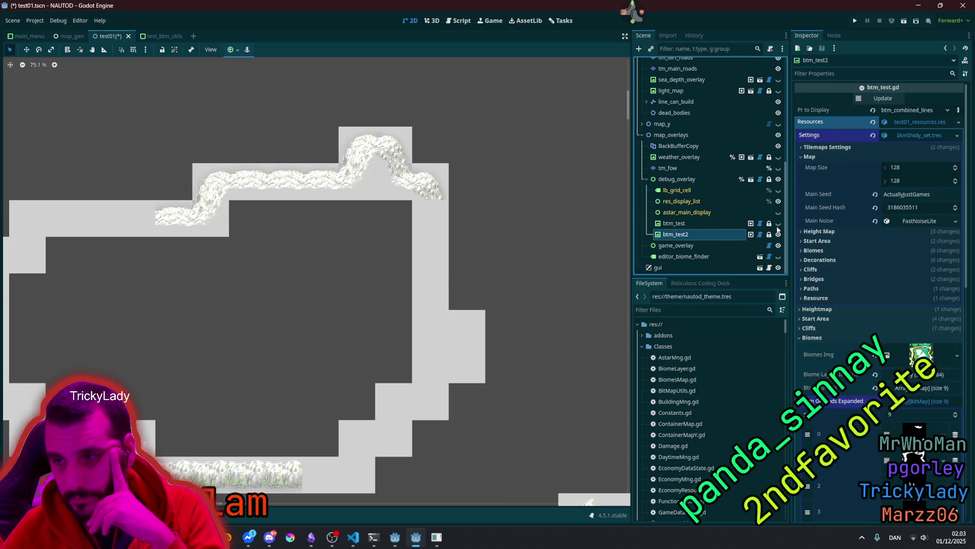
click(910, 111)
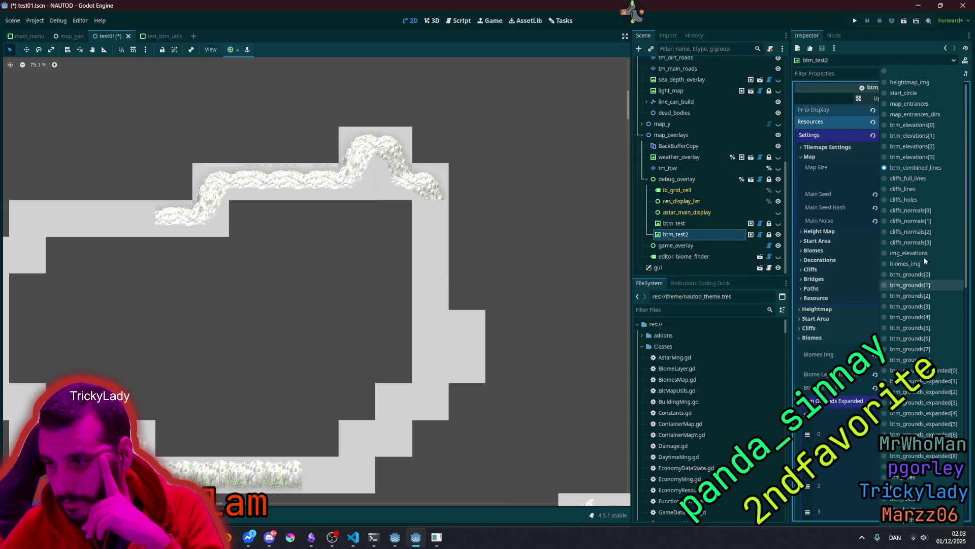
click(909, 199)
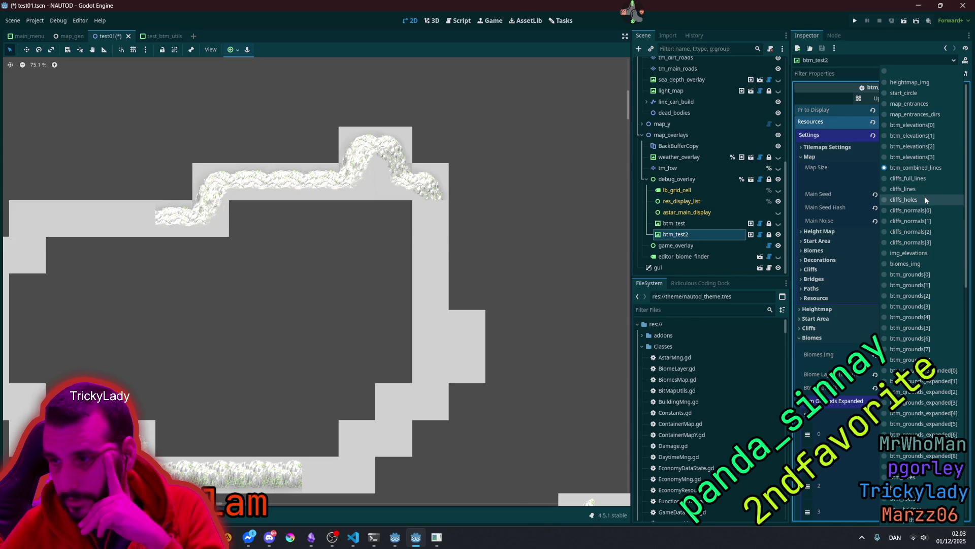
scroll(392, 224, down, 6)
scroll(391, 231, up, 4)
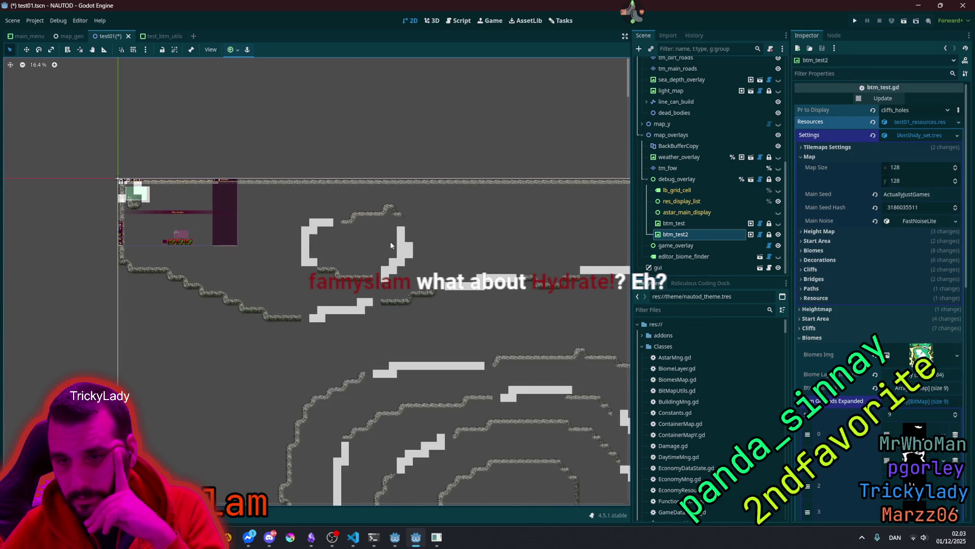
scroll(282, 224, up, 4)
scroll(324, 218, up, 1)
scroll(336, 227, down, 2)
scroll(330, 314, up, 3)
scroll(321, 342, up, 2)
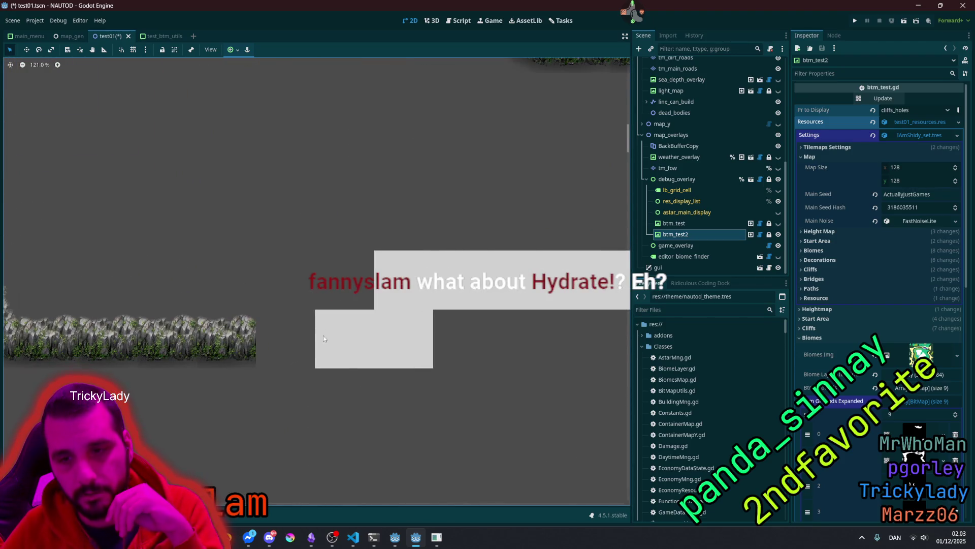
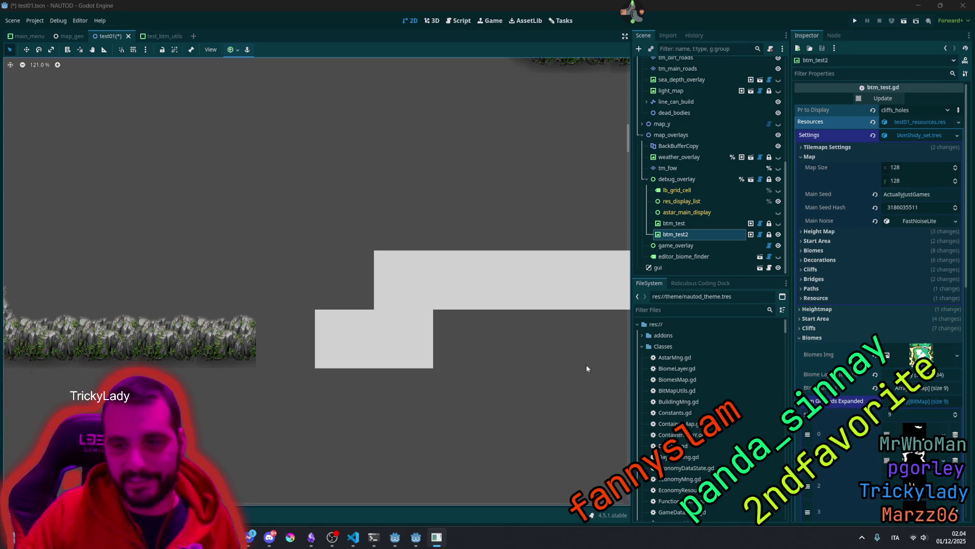
Step: Bring up TilemapMng.gd at the el_points cliff-fill code around lines 110–113
scroll(325, 325, down, 8)
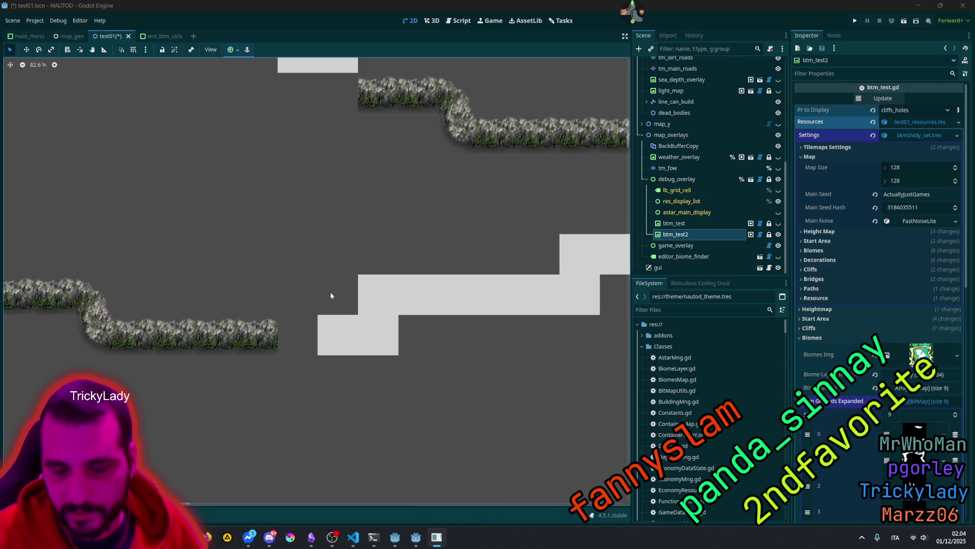
scroll(360, 300, down, 3)
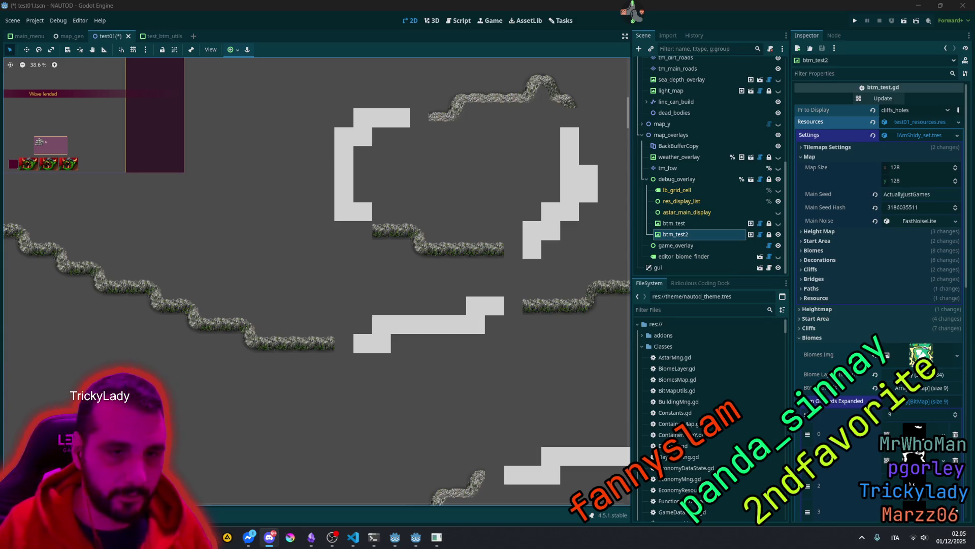
key(alt+Tab)
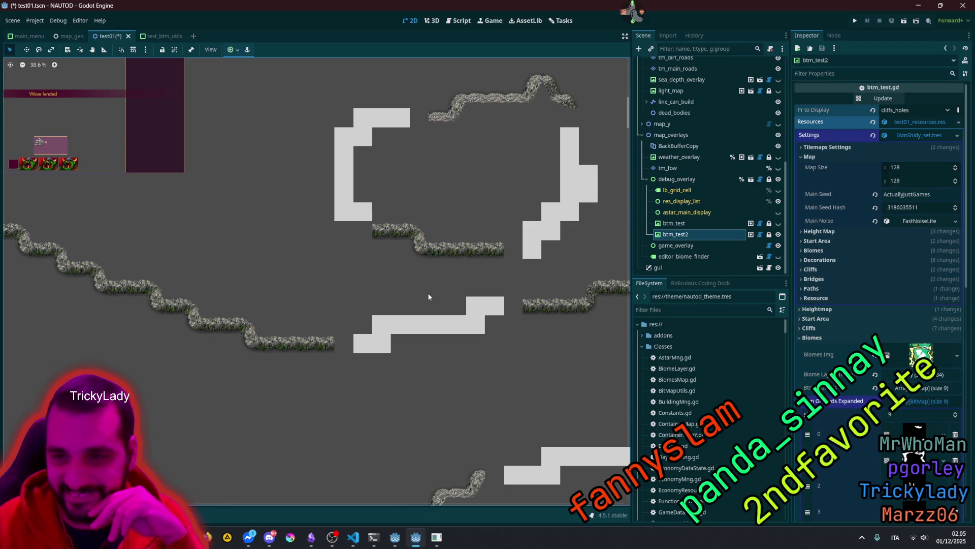
scroll(300, 287, down, 3)
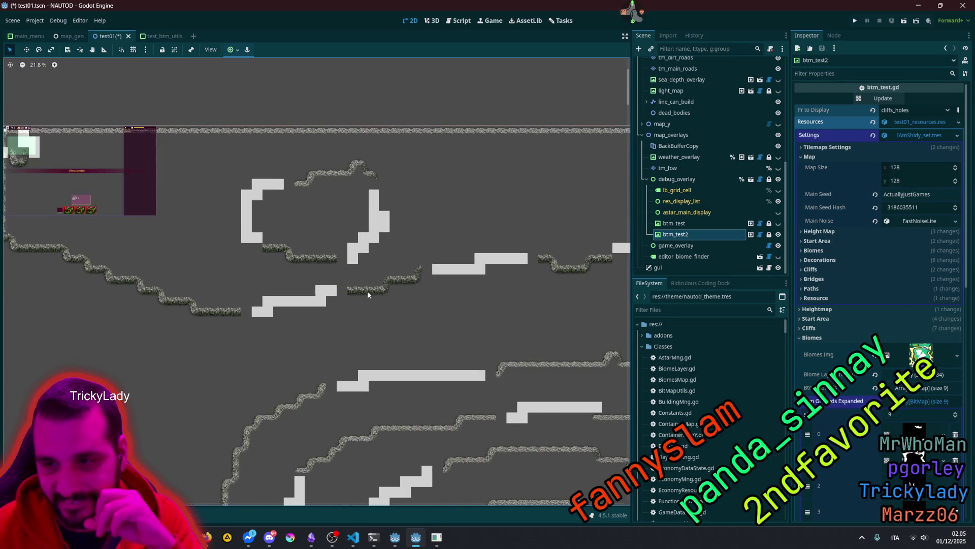
scroll(465, 274, up, 6)
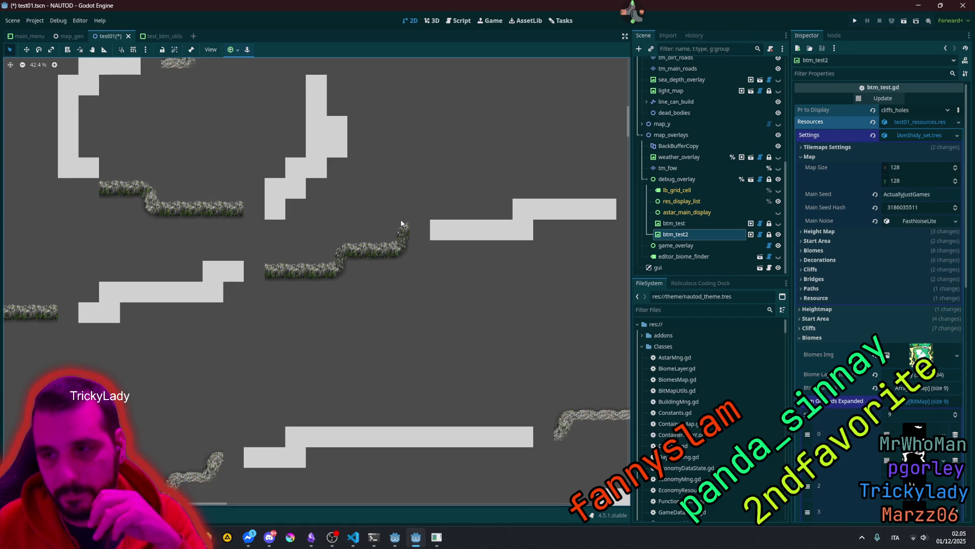
scroll(735, 78, up, 5)
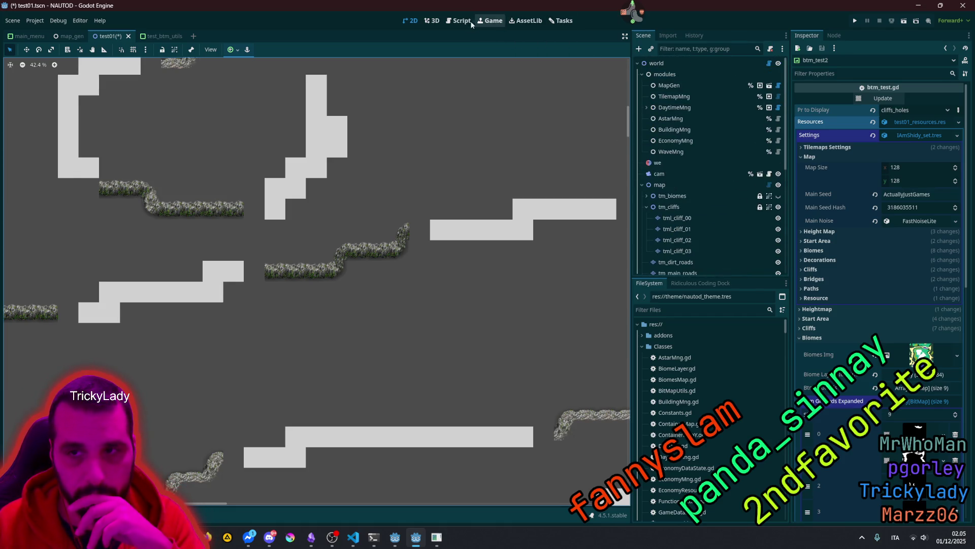
click(462, 20)
click(337, 168)
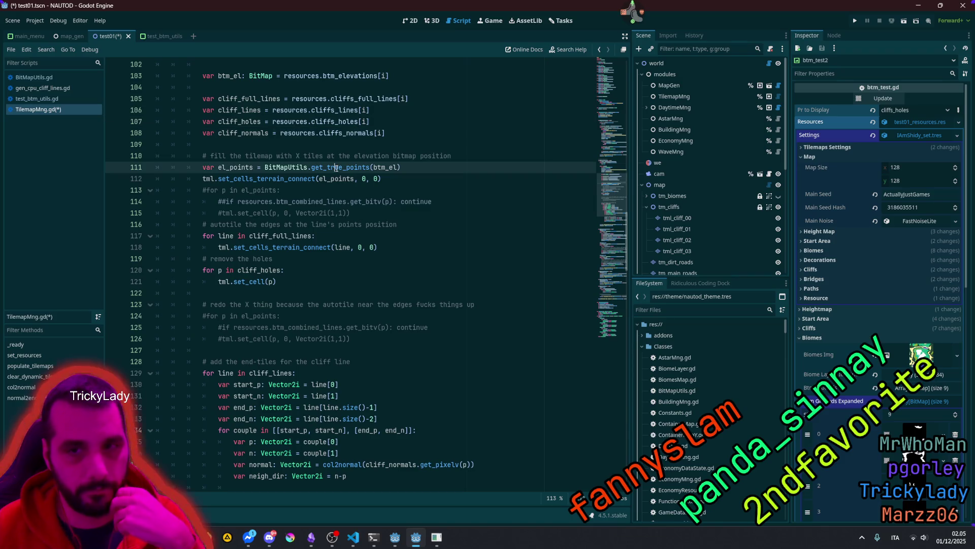
mouse_move(298, 181)
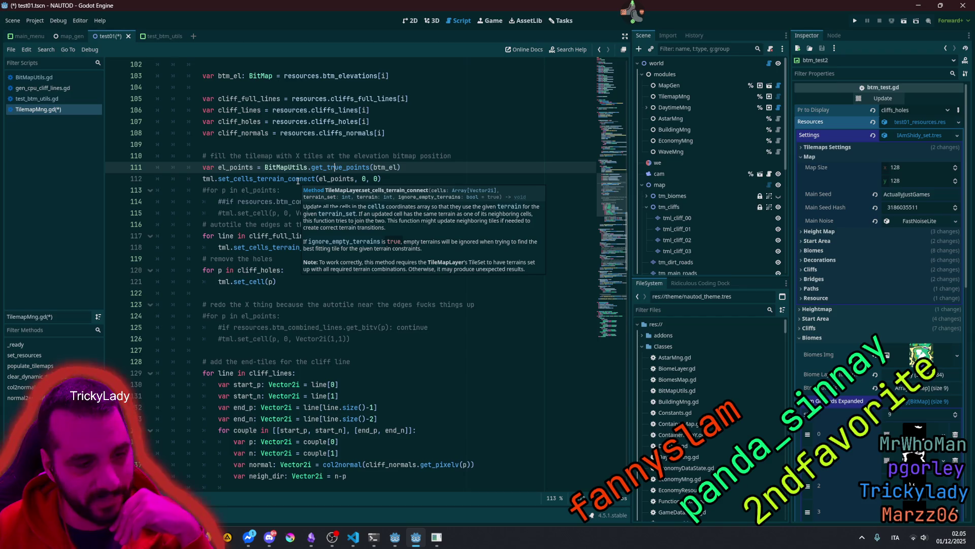
click(253, 190)
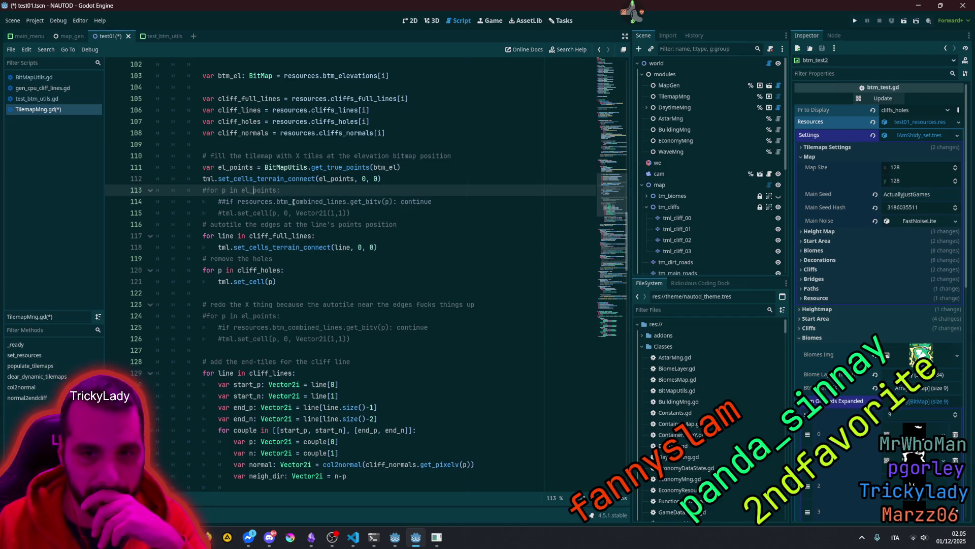
Step: Review the line 110 comment and usages of set_cells_terrain_connect and el_points, then select tml_cliff_00
double_click(256, 156)
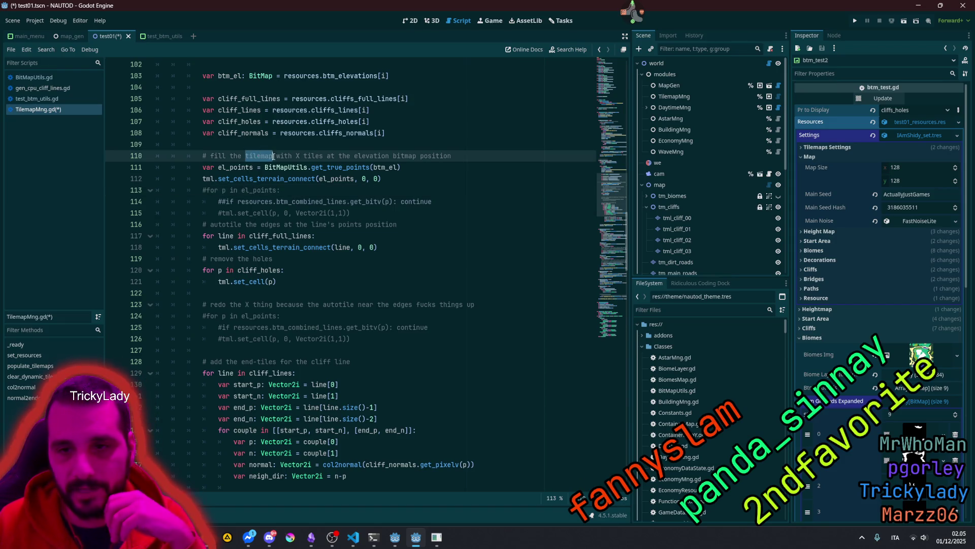
drag(297, 157, 344, 156)
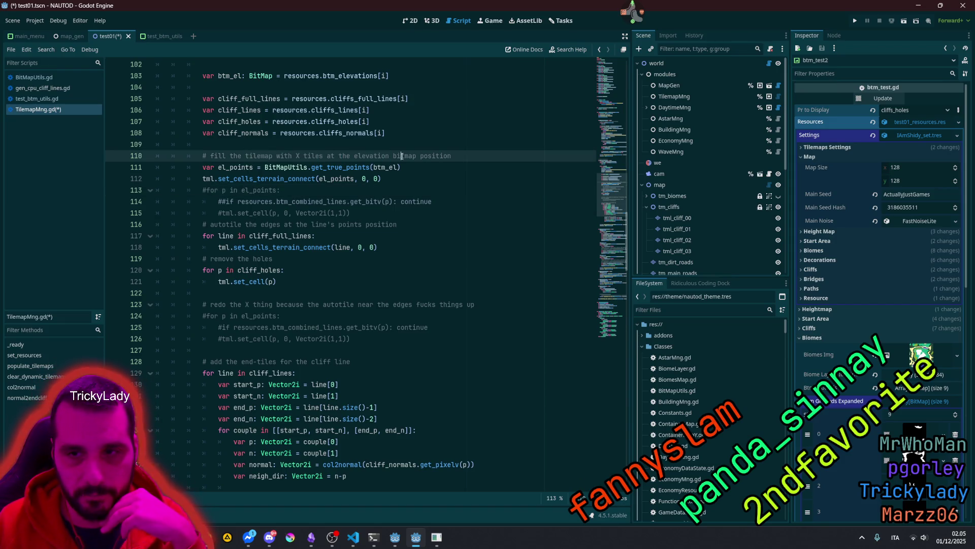
double_click(436, 156)
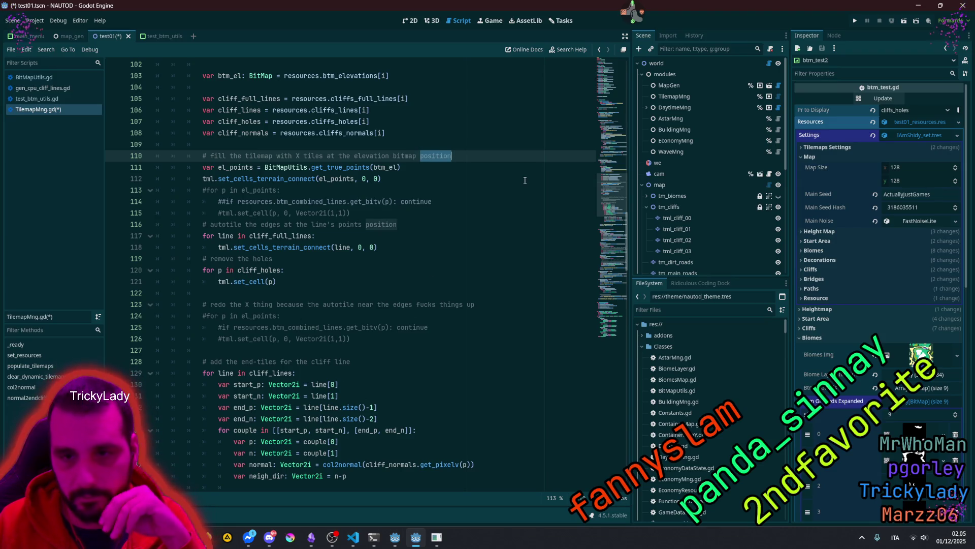
mouse_move(229, 247)
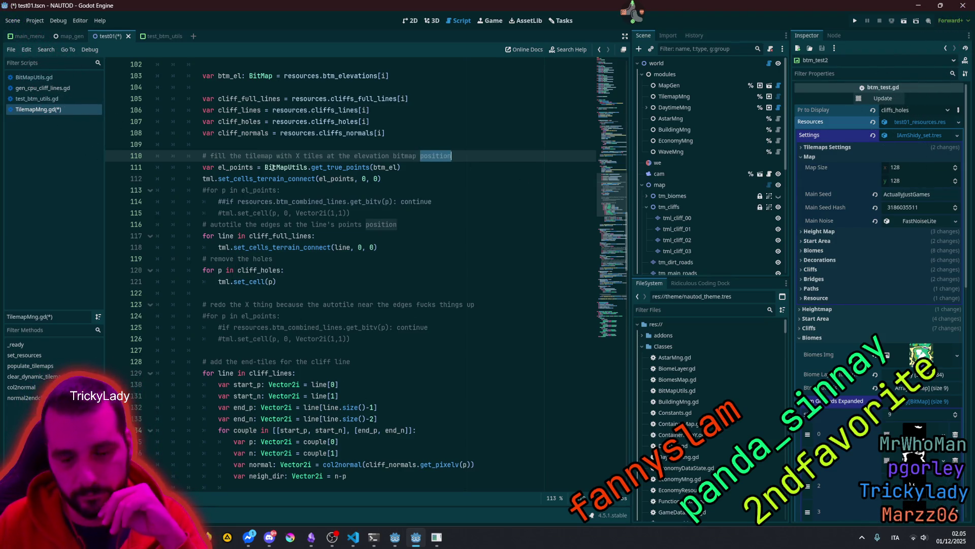
mouse_move(272, 167)
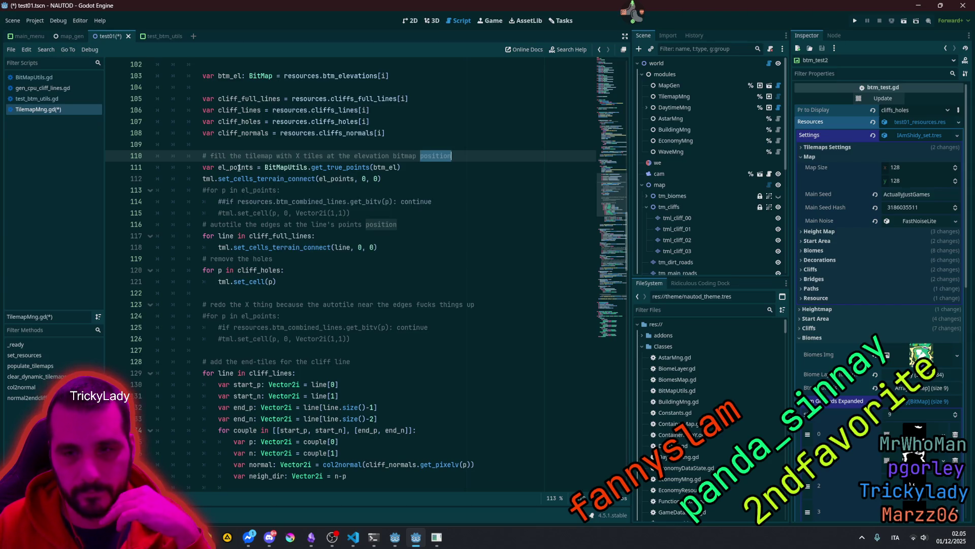
mouse_move(371, 162)
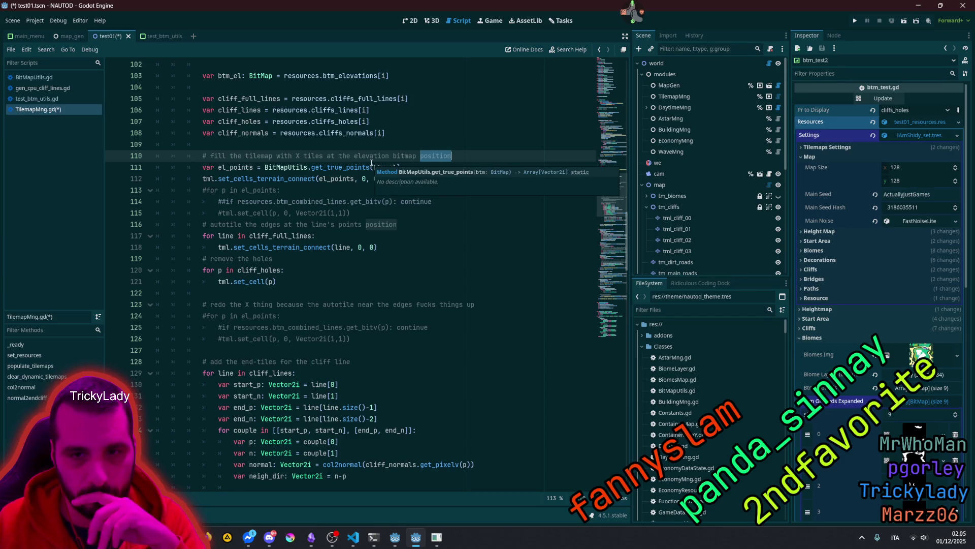
double_click(263, 179)
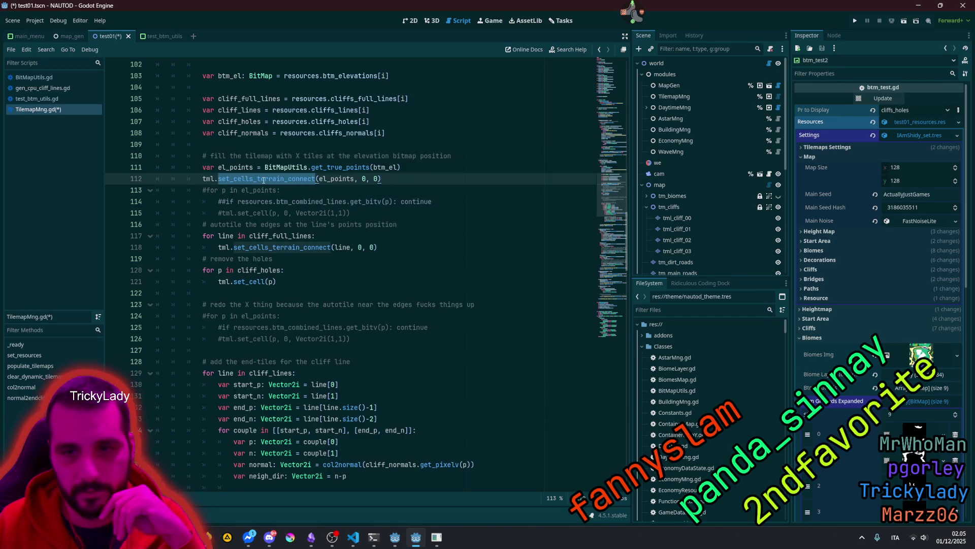
double_click(330, 179)
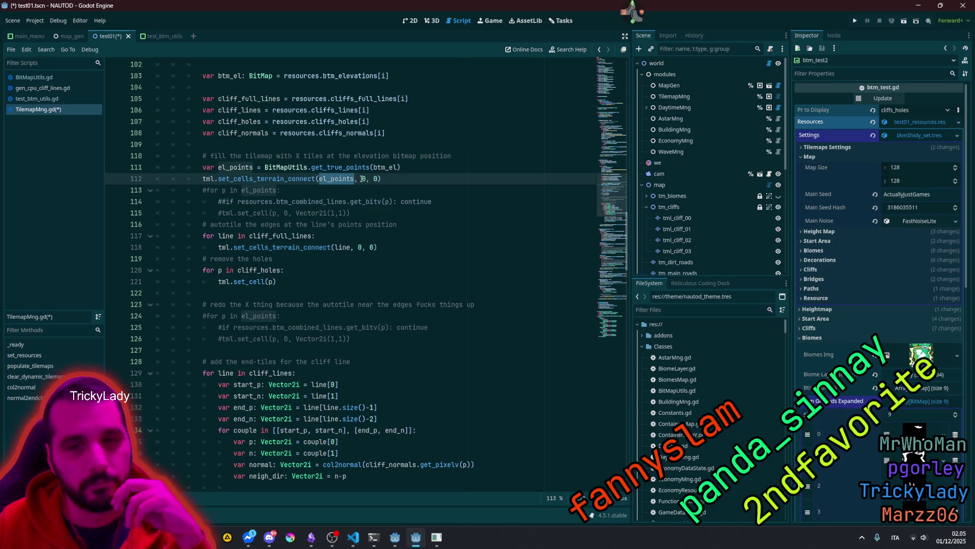
mouse_move(355, 182)
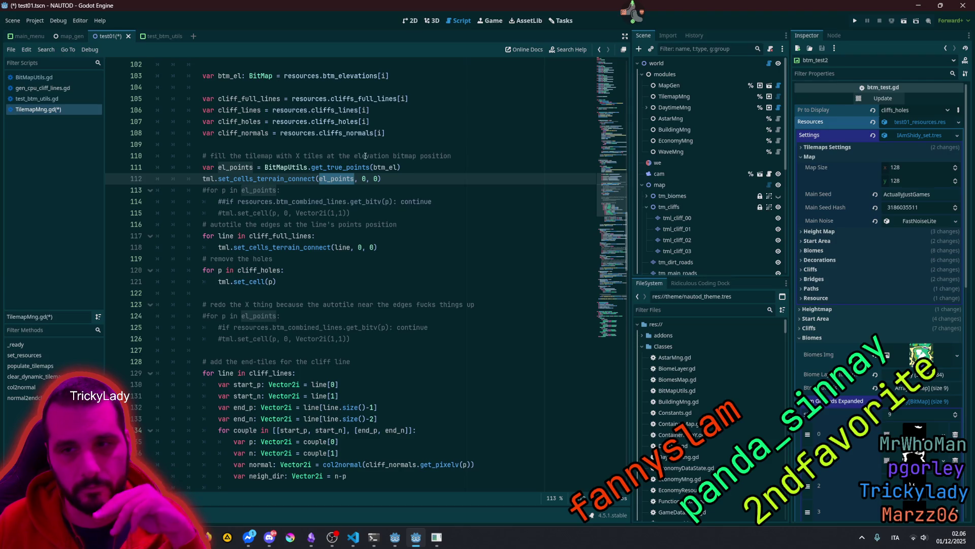
double_click(262, 156)
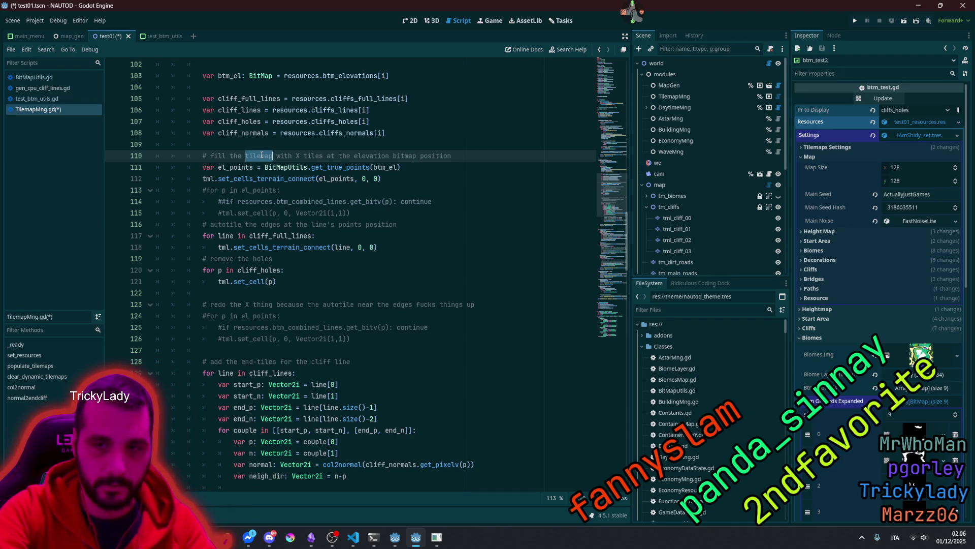
click(297, 156)
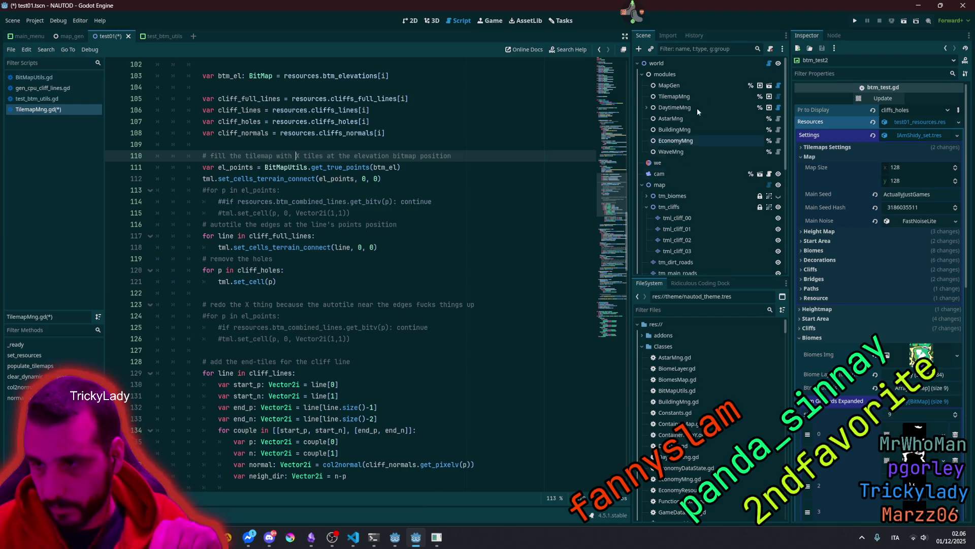
click(691, 217)
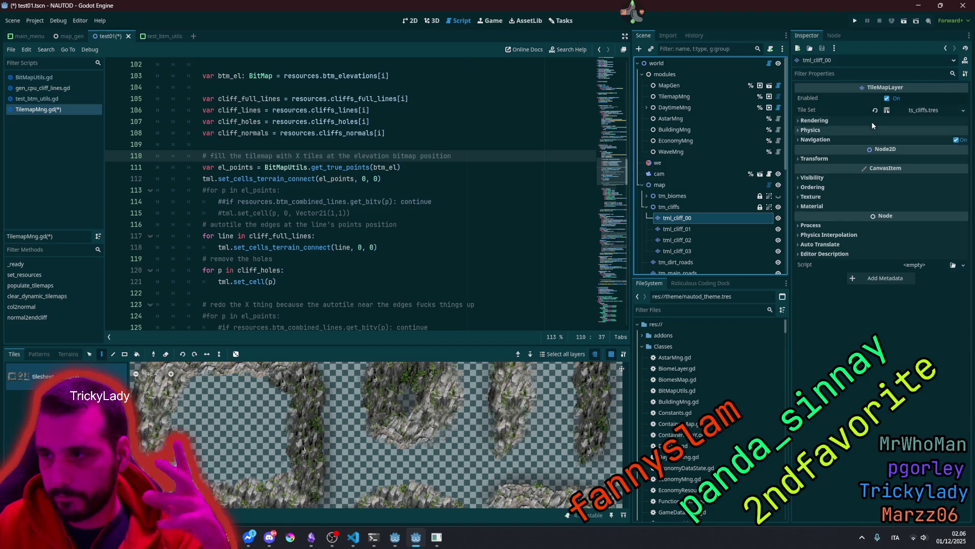
Step: Filter files by 'cliff' and drag tilesheet_cliffs_x.png onto the cliff layer's tile set
click(688, 310)
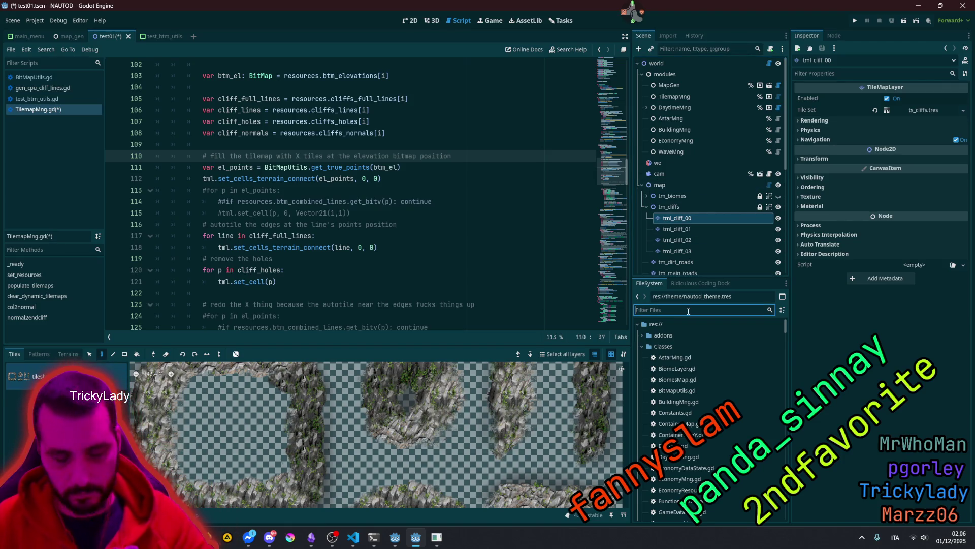
text(cliff)
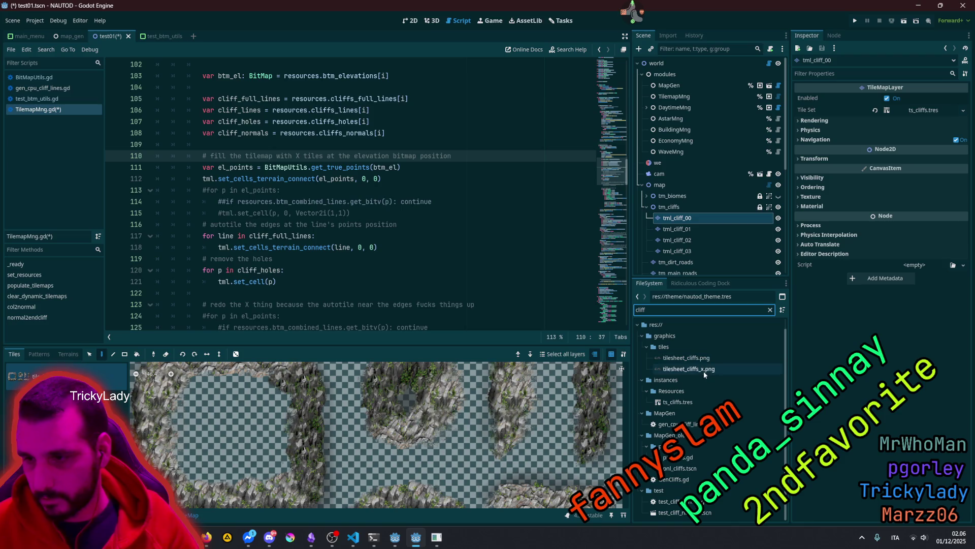
click(694, 372)
mouse_move(693, 370)
mouse_down()
mouse_move(712, 274)
mouse_move(894, 153)
mouse_move(925, 110)
mouse_up()
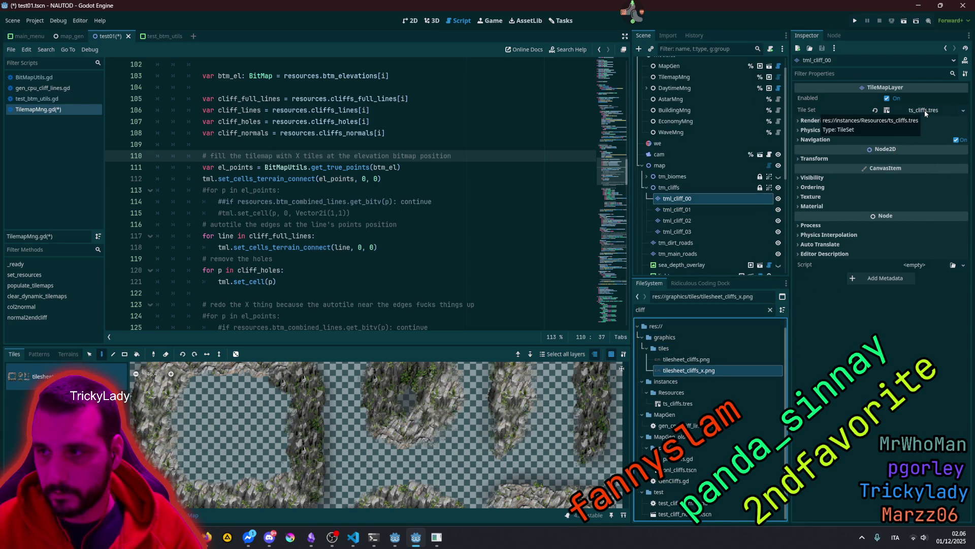
scroll(686, 355, down, 1)
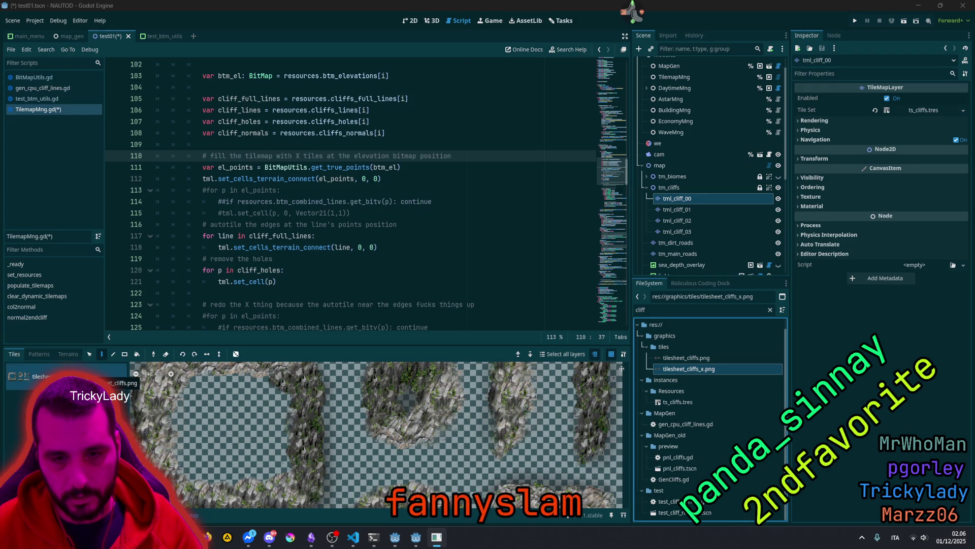
click(66, 376)
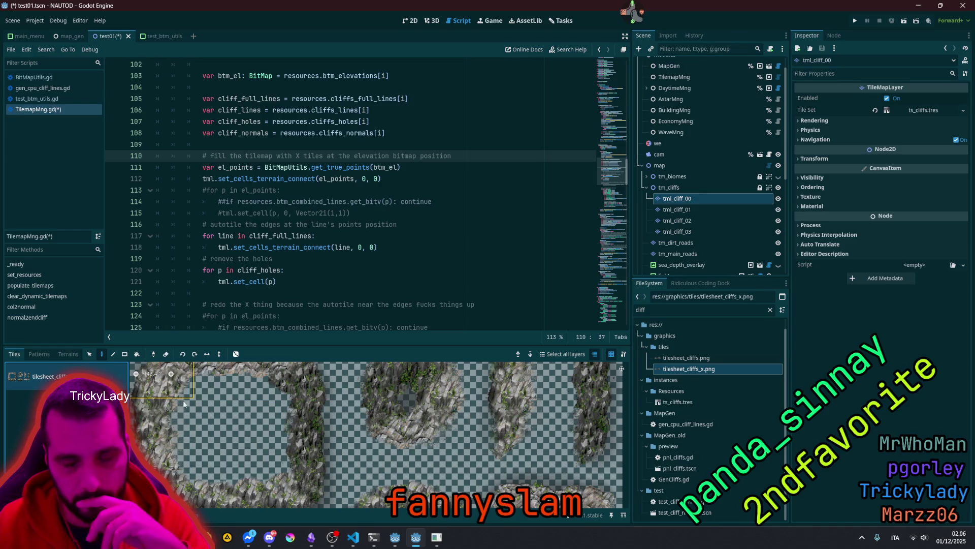
scroll(180, 401, down, 3)
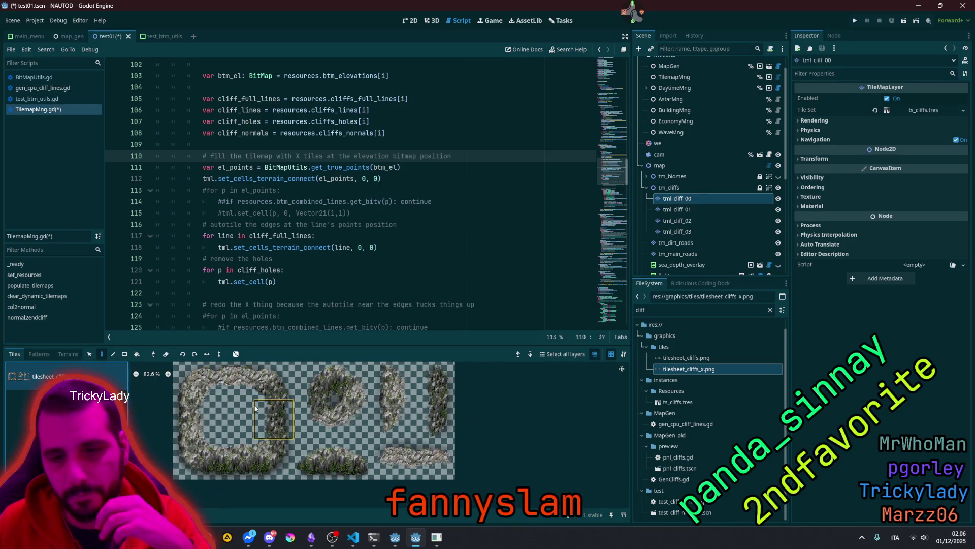
click(681, 368)
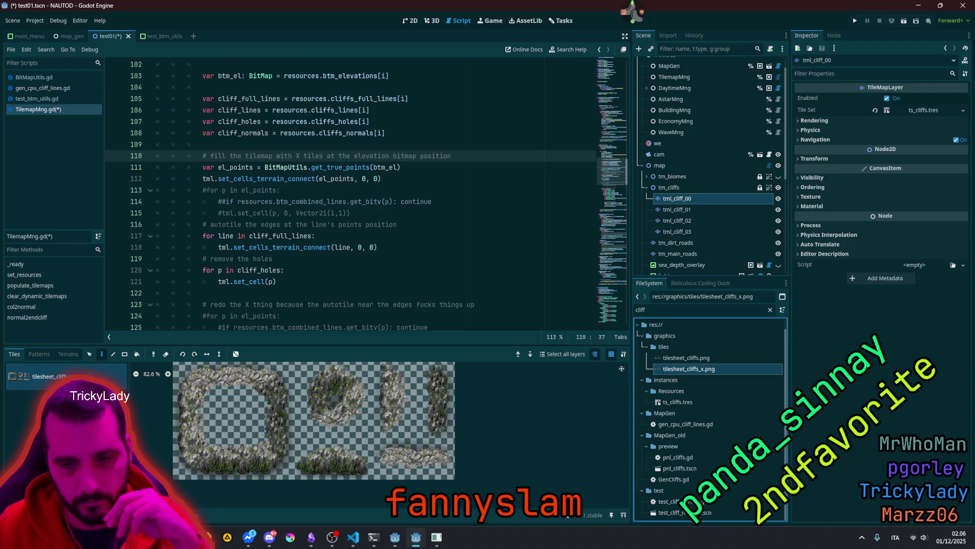
Step: Quick Load tilesheet_cliffs_x.png as the cliff atlas texture, declining Auto Create Tiles
double_click(82, 372)
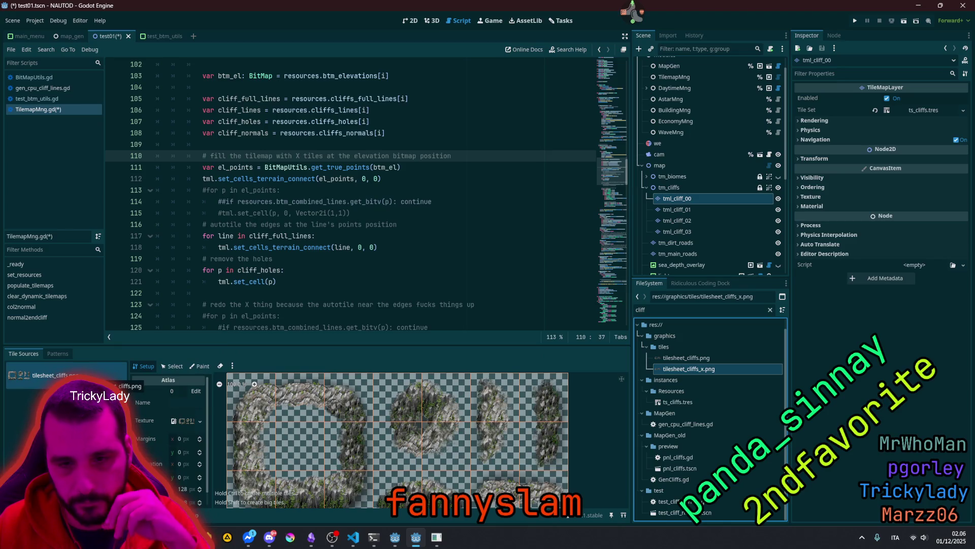
click(198, 421)
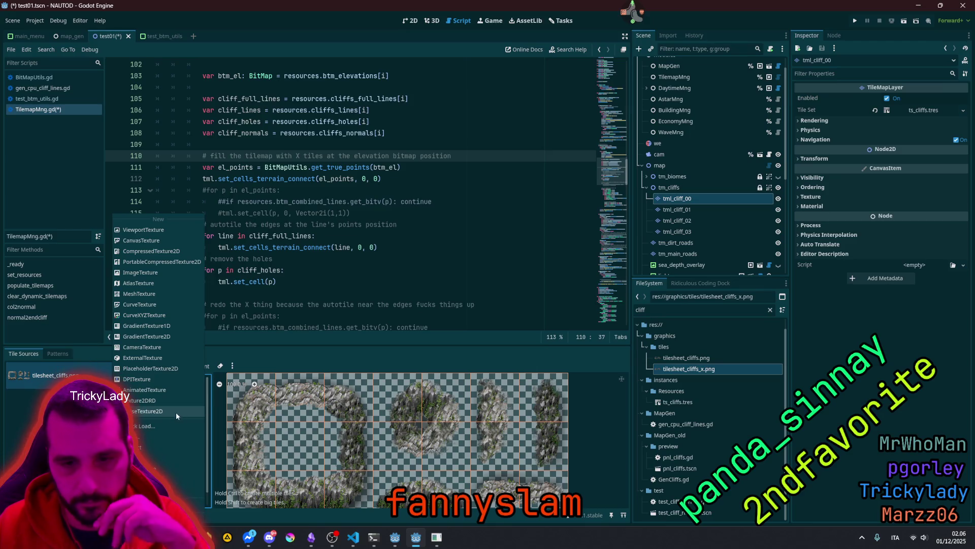
click(220, 396)
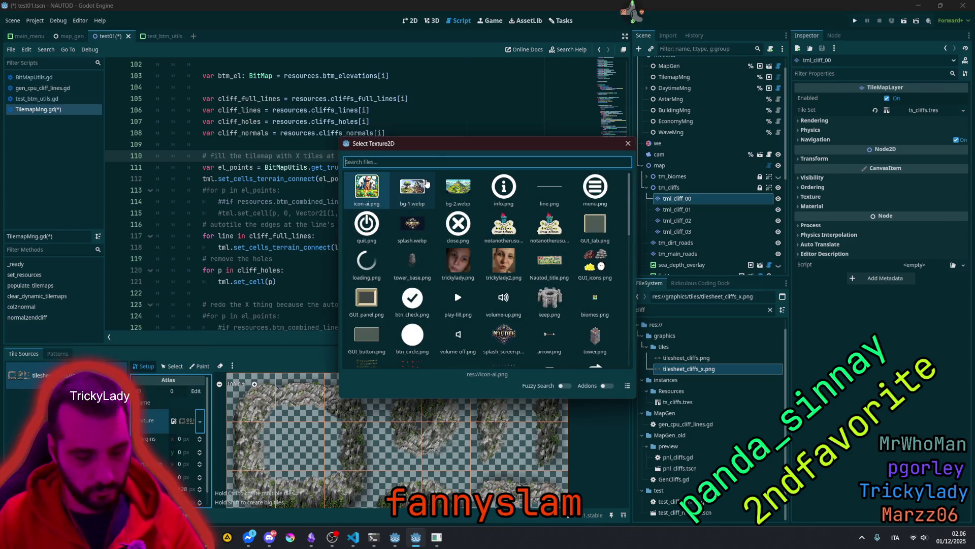
text(cliff)
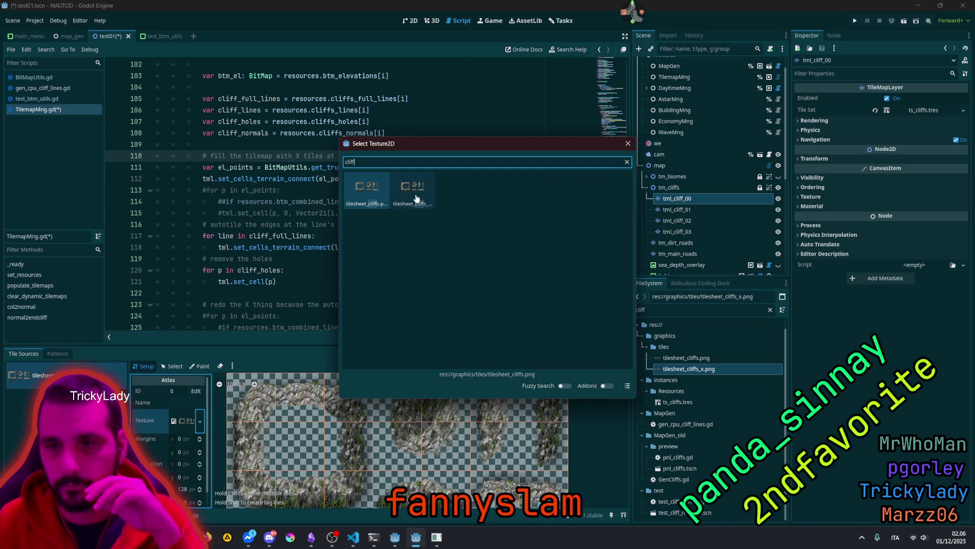
double_click(413, 189)
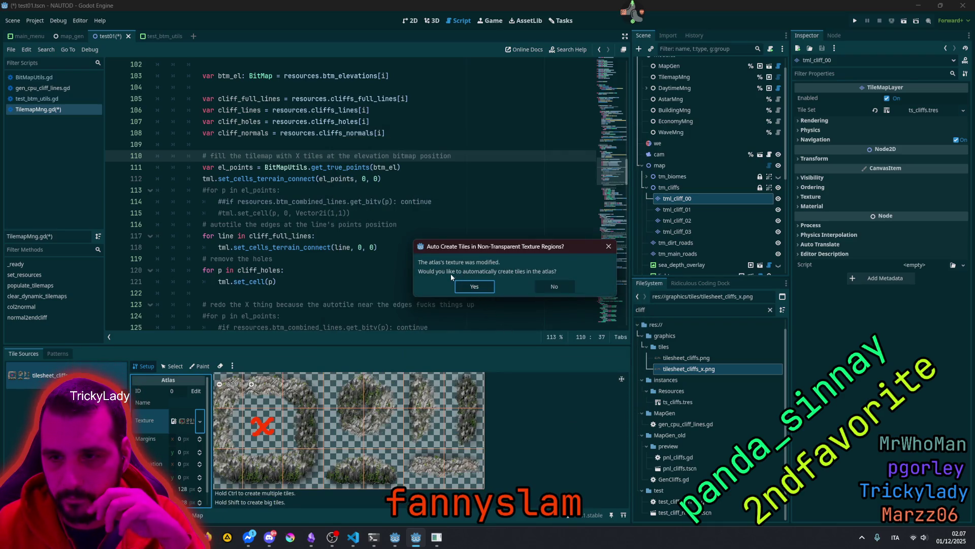
click(556, 285)
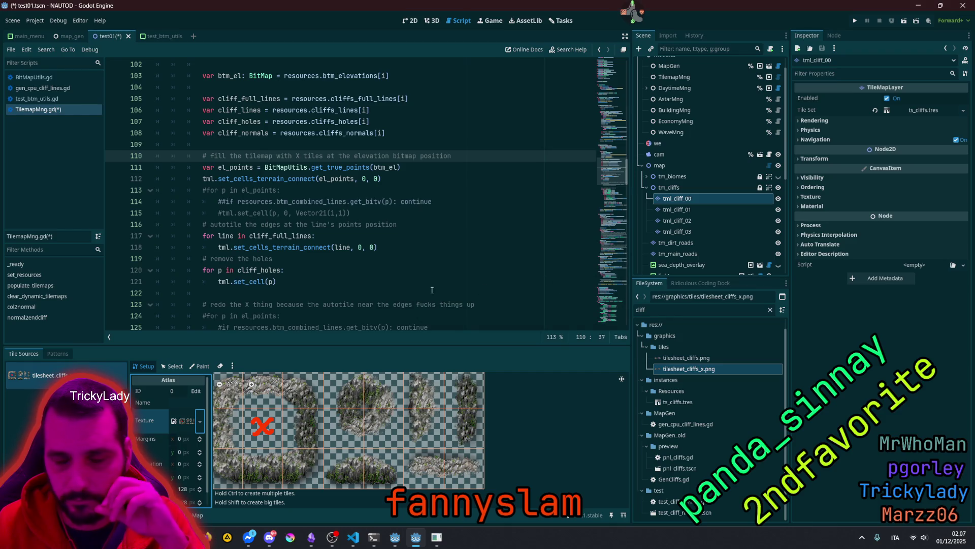
Step: Zoom and pan the 2D map across cliff regions to inspect the red X tiles and edges
click(412, 21)
scroll(293, 202, down, 6)
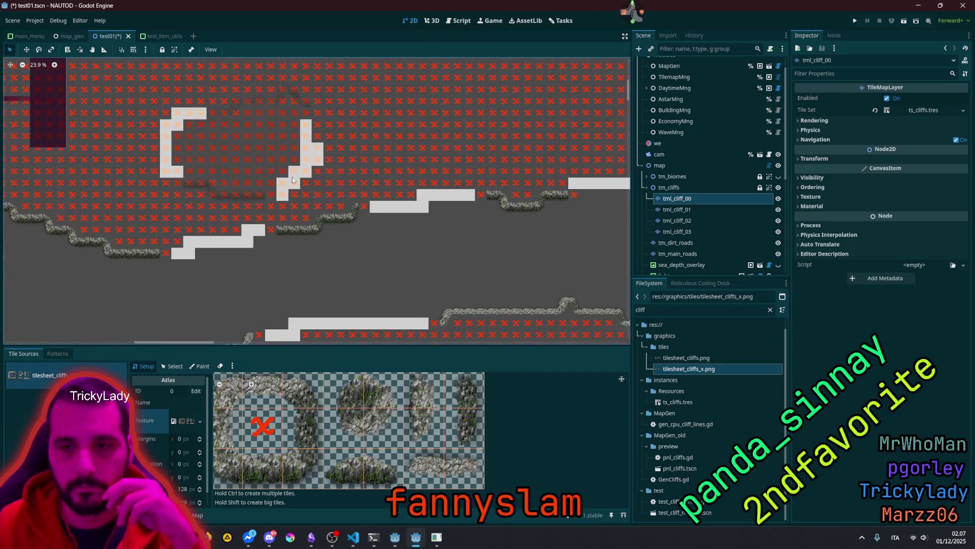
scroll(176, 171, up, 10)
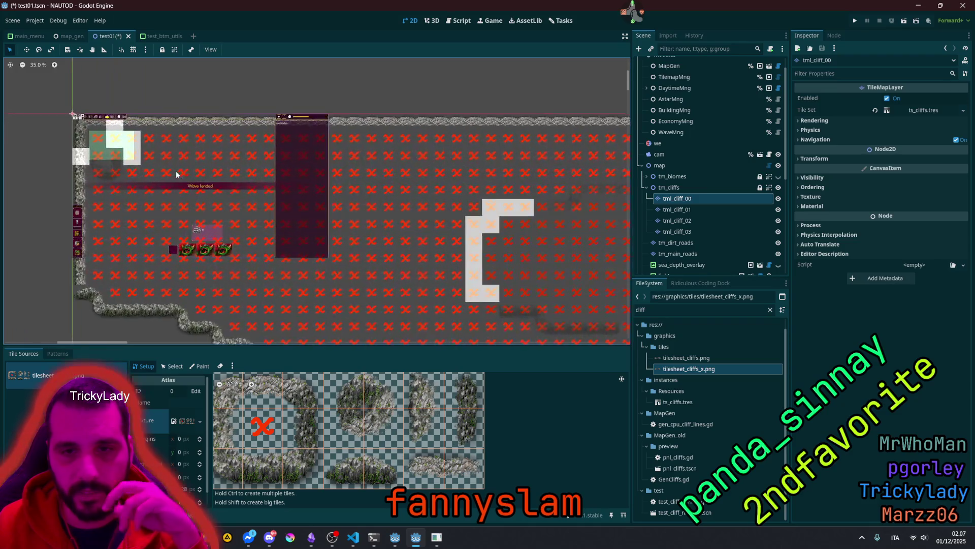
scroll(219, 167, down, 7)
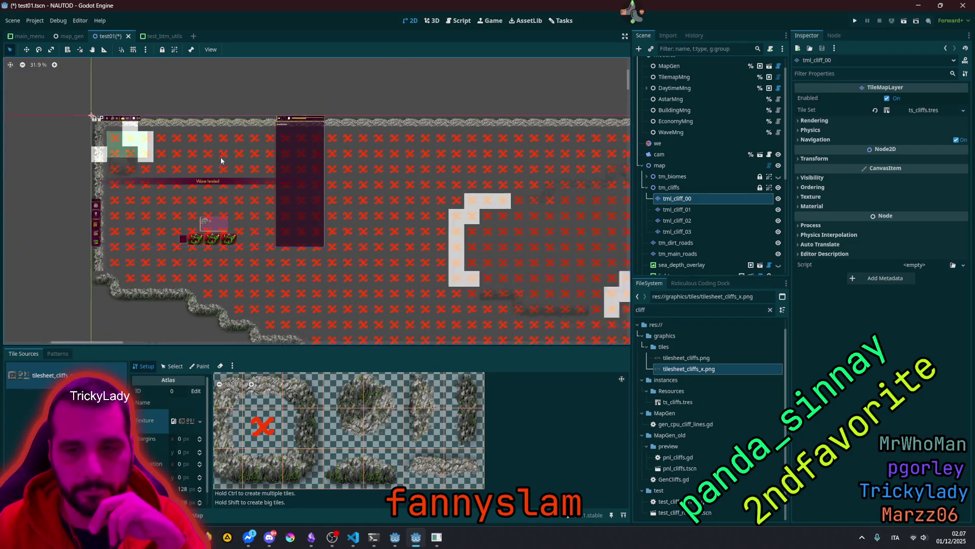
scroll(219, 118, down, 7)
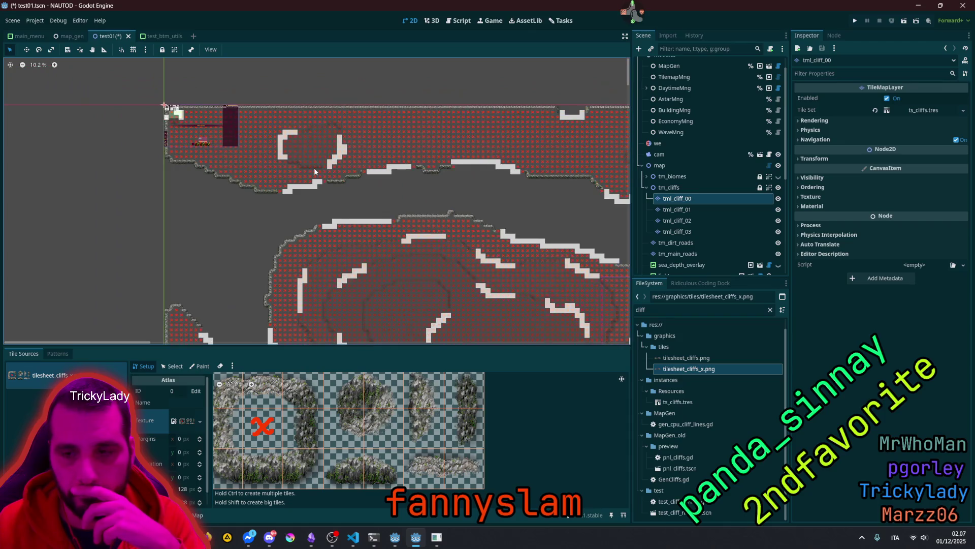
scroll(307, 174, up, 7)
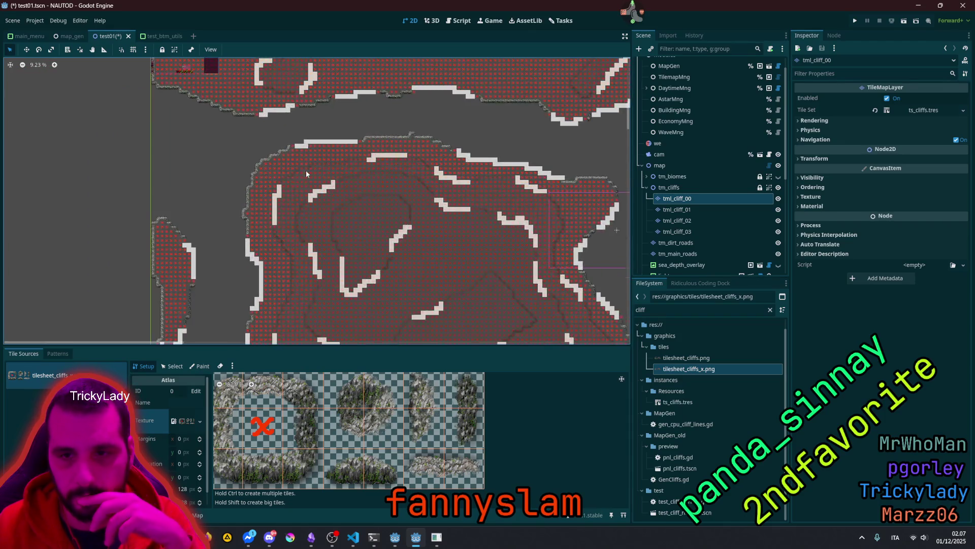
scroll(307, 174, up, 1)
drag(307, 174, 355, 250)
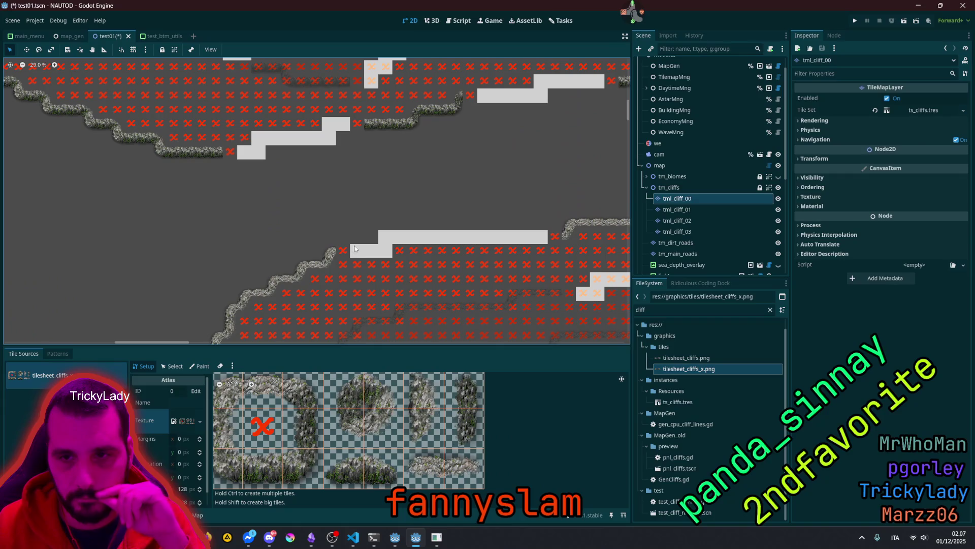
scroll(356, 245, up, 5)
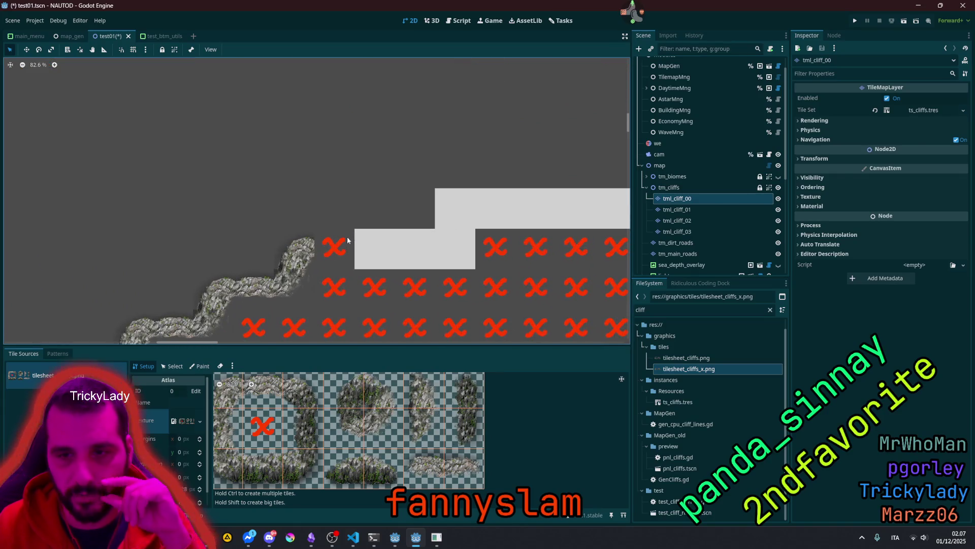
scroll(338, 239, down, 4)
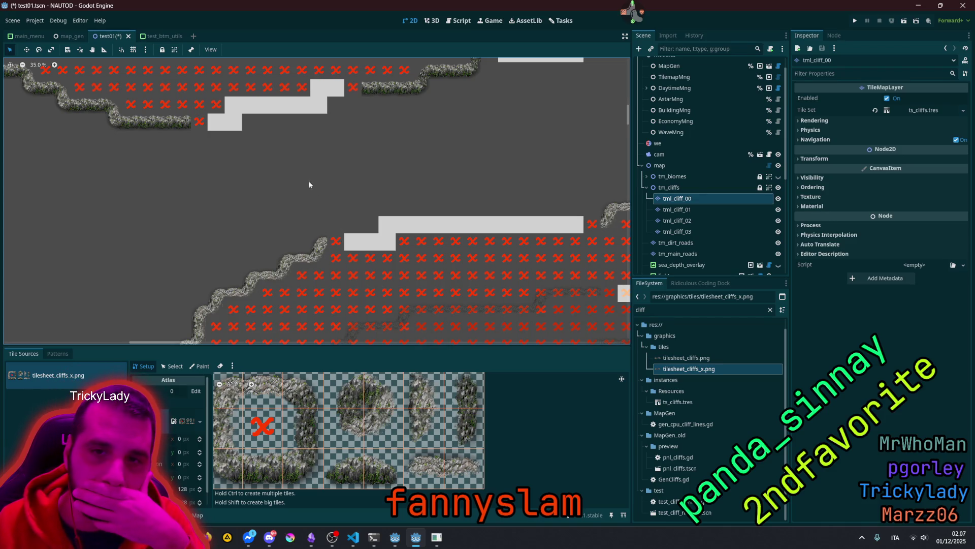
drag(252, 162, 324, 256)
scroll(726, 95, up, 2)
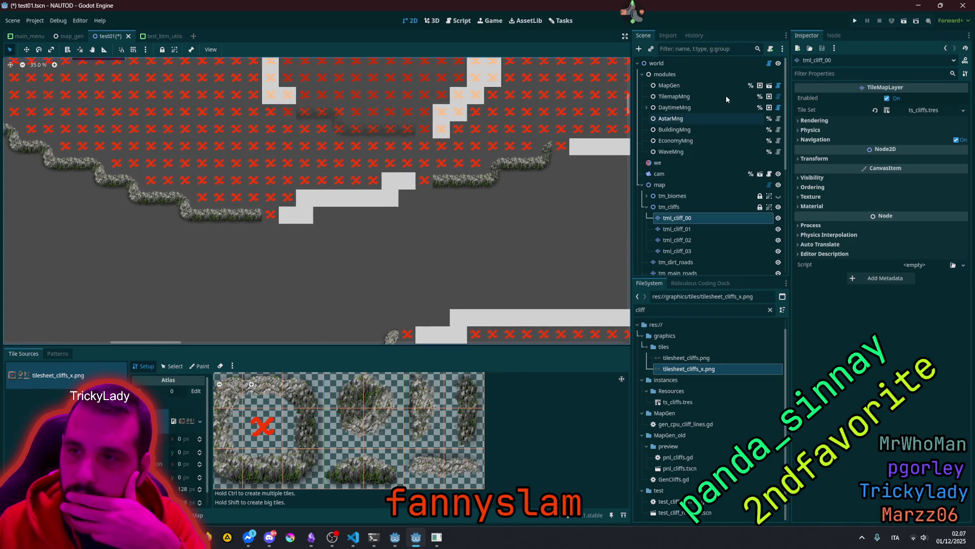
click(778, 96)
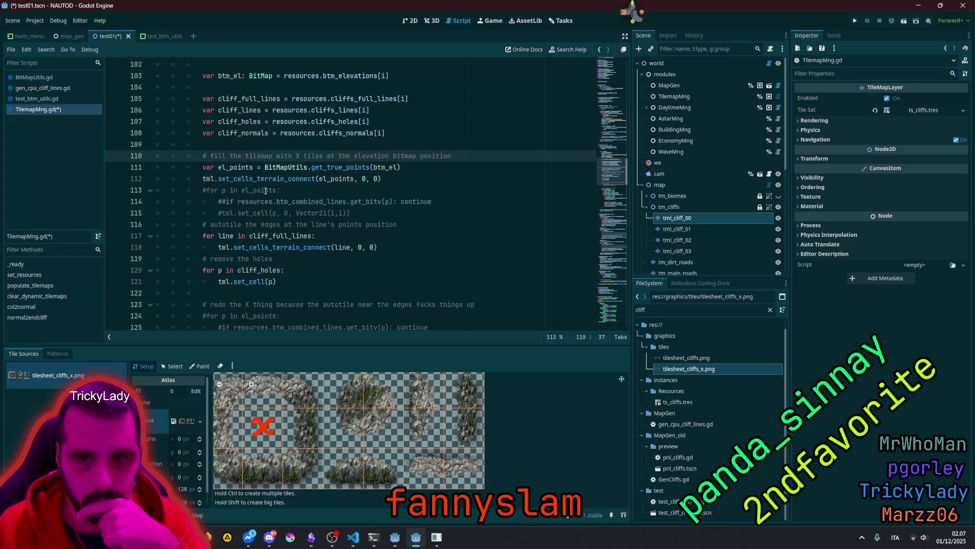
Step: Uncomment lines 113–115, the loop setting Vector2i(1,1) X tiles at each el_points cell
double_click(277, 180)
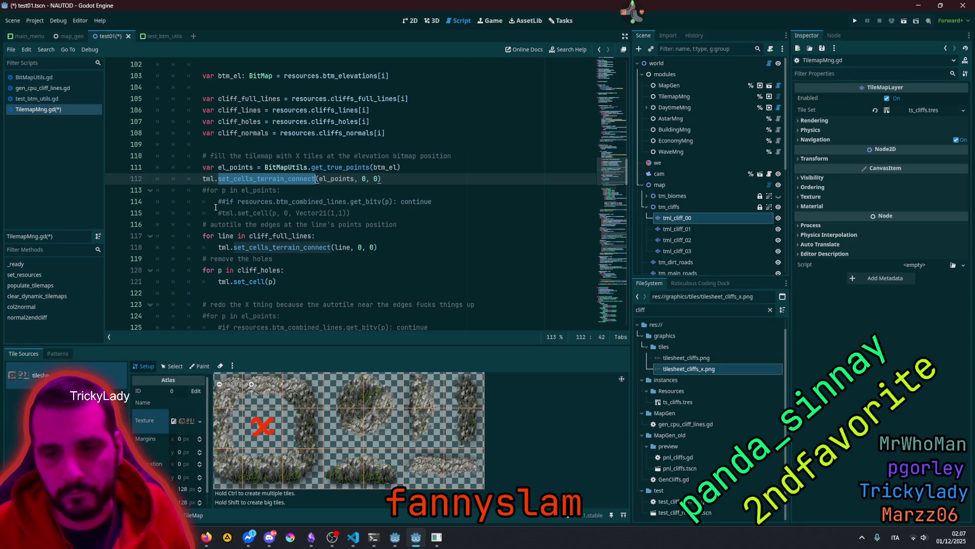
click(225, 191)
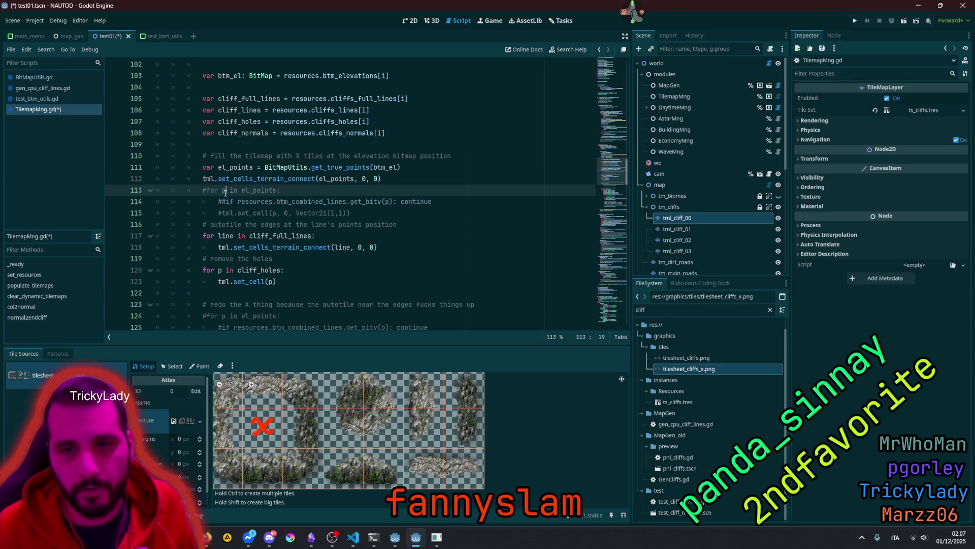
double_click(258, 190)
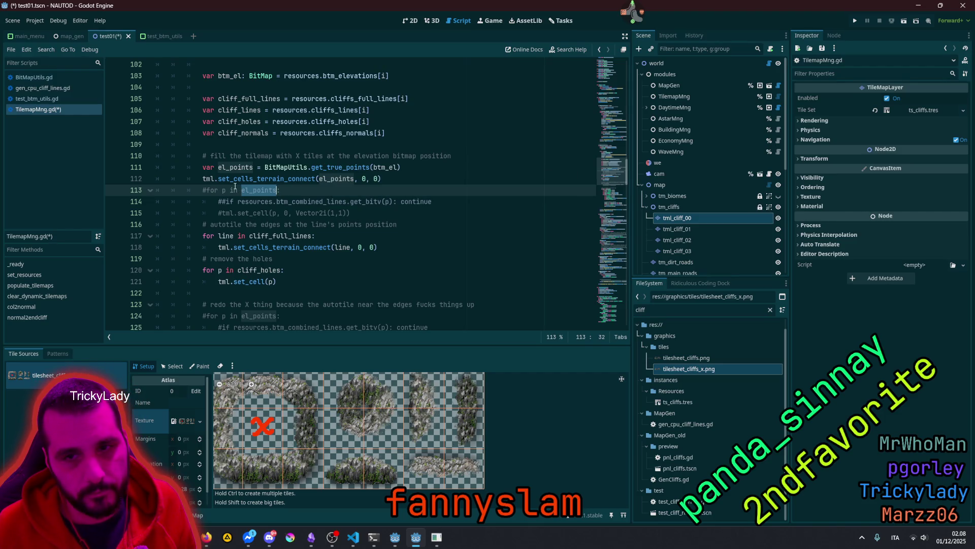
click(235, 190)
shift+click(246, 211)
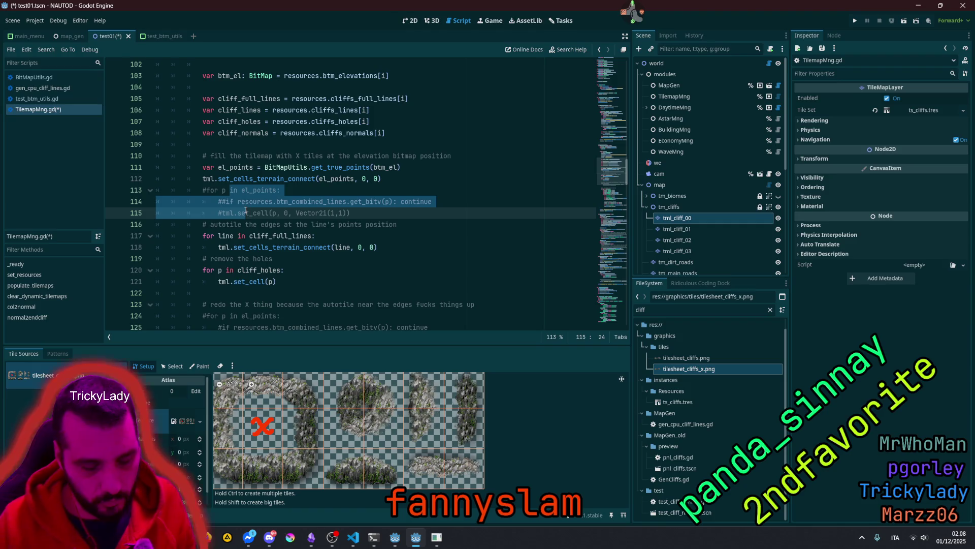
key(ctrl+k)
click(263, 178)
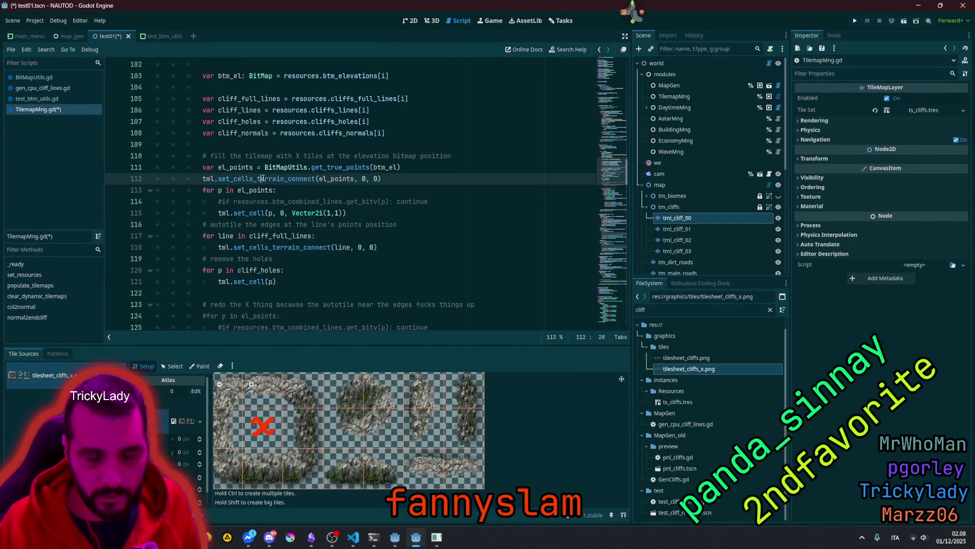
Step: Comment out tml.set_cells_terrain_connect(el_points, 0, 0) on line 112 and review lines 116–118
key(ctrl+k)
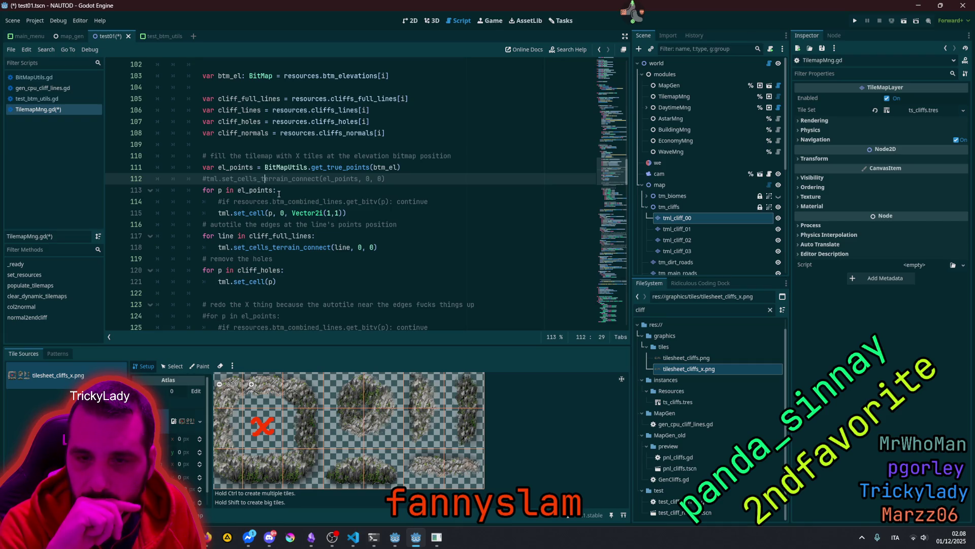
click(304, 224)
double_click(377, 225)
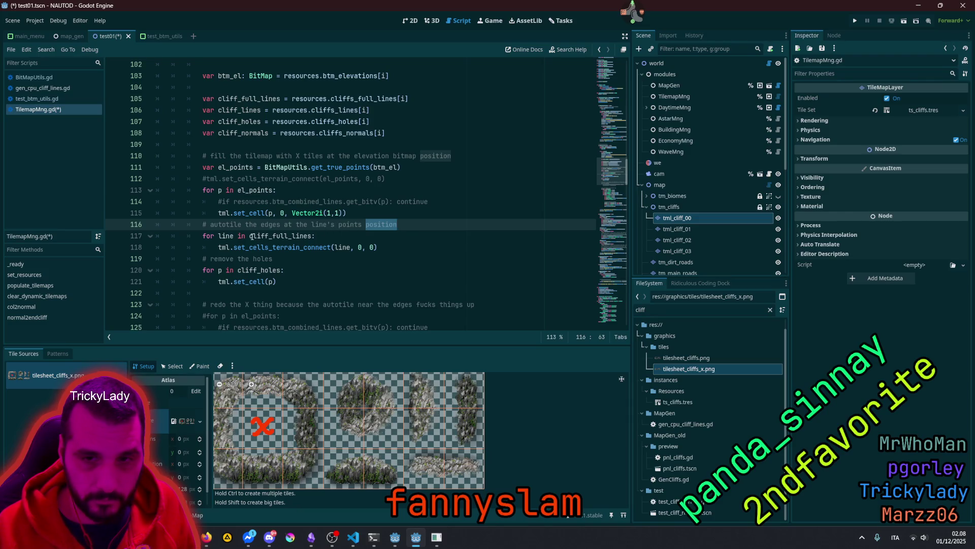
double_click(291, 236)
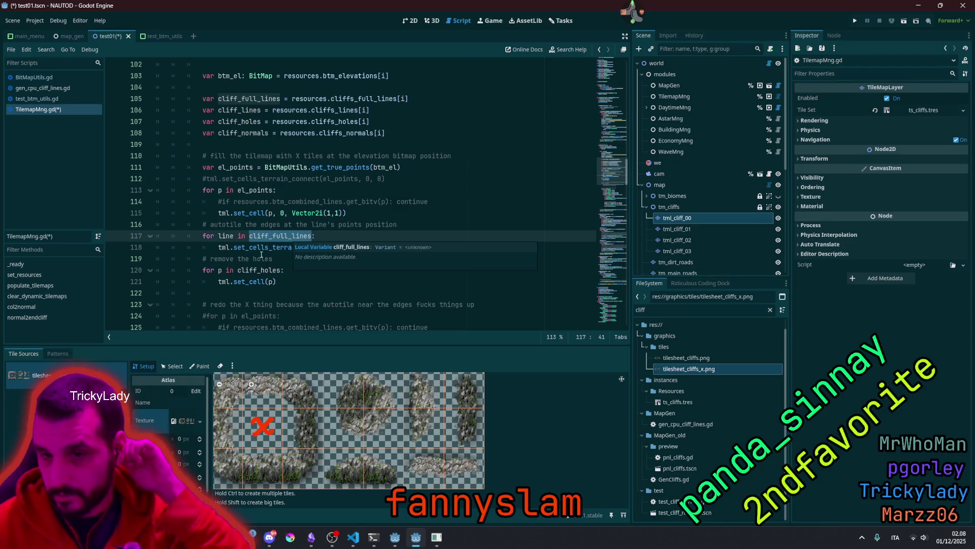
double_click(273, 249)
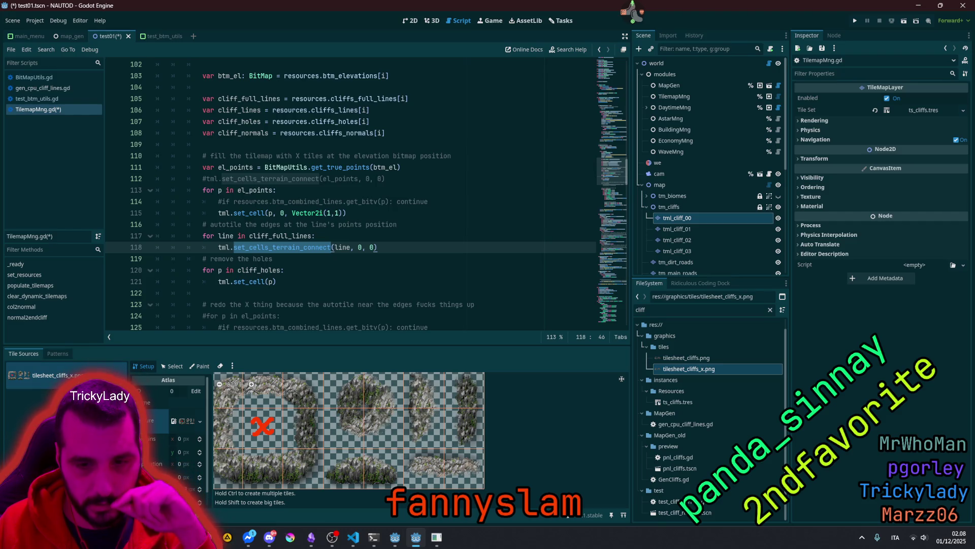
click(152, 514)
Step: Check cliffs_terrain in Terrain Set 0, review the line 118 terrain-connect call, and return to 2D
click(63, 354)
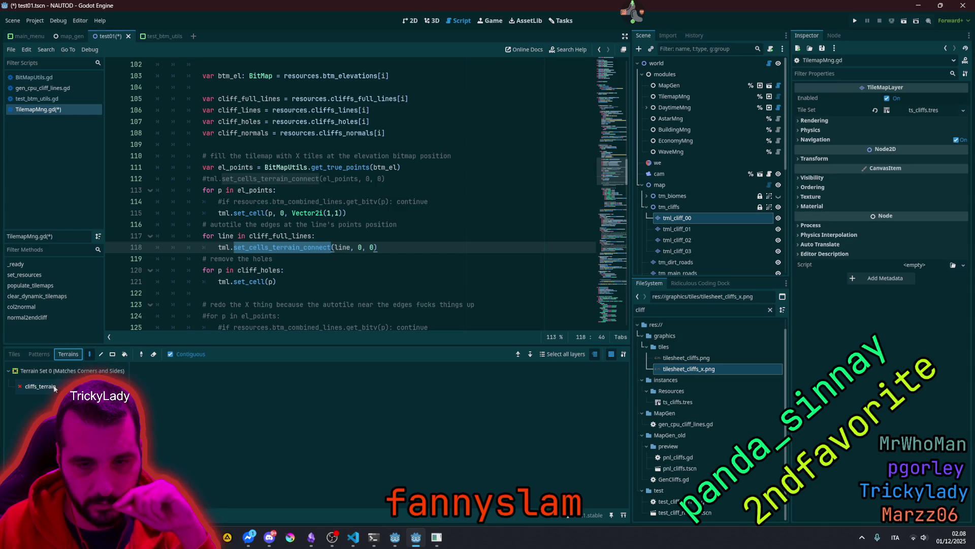
click(40, 386)
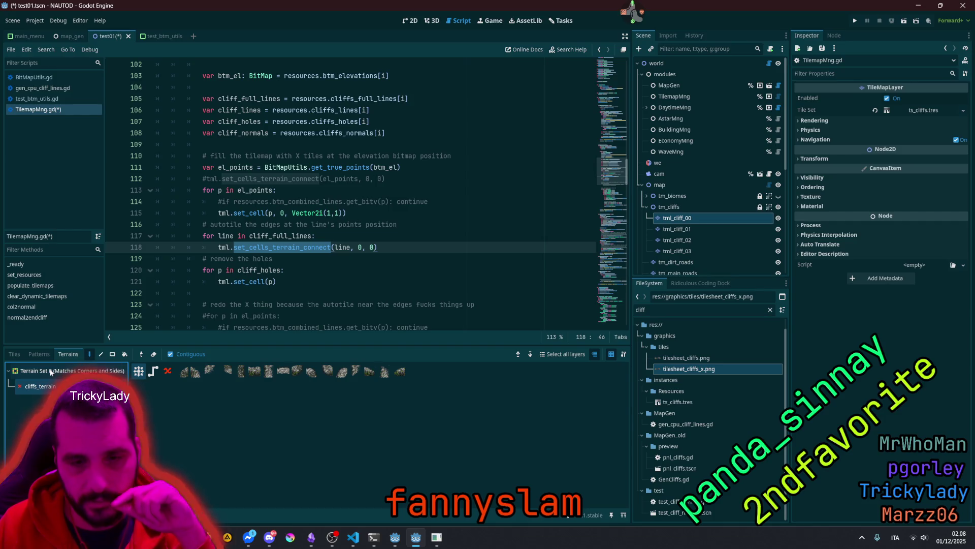
click(372, 248)
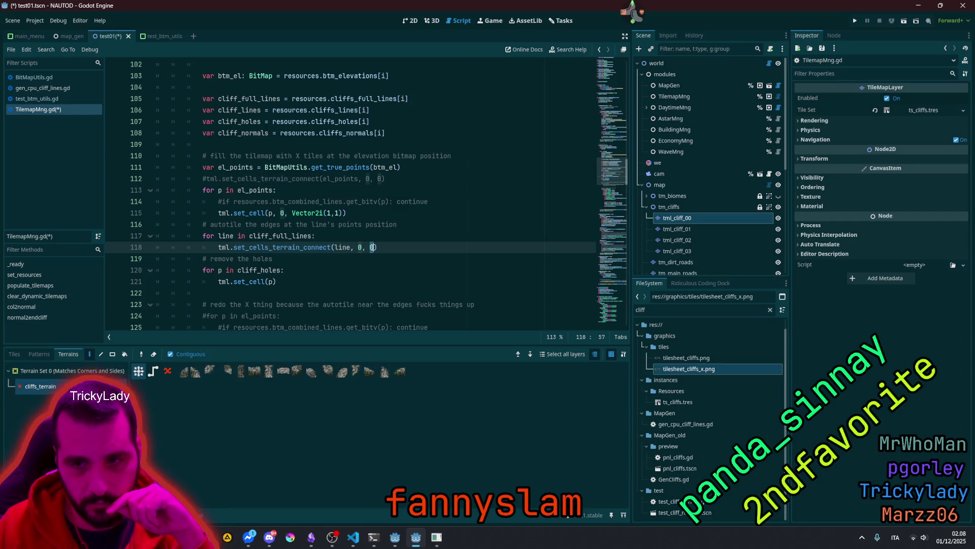
key(Left)
key(Left)
key(Left)
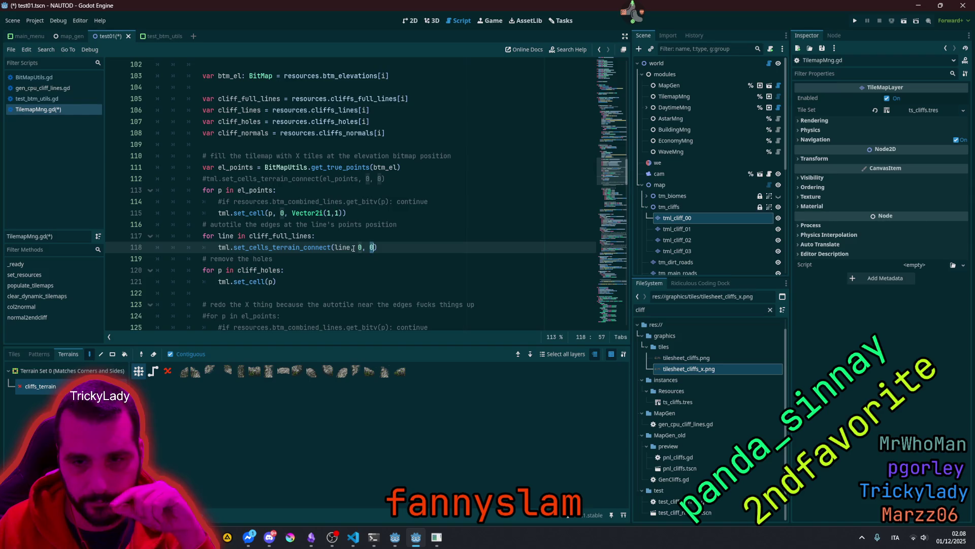
mouse_move(283, 249)
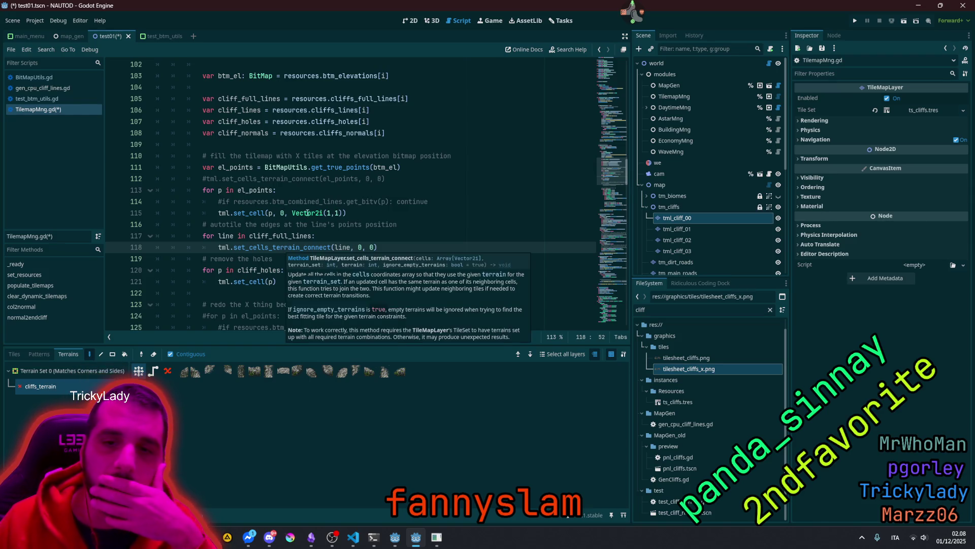
click(411, 21)
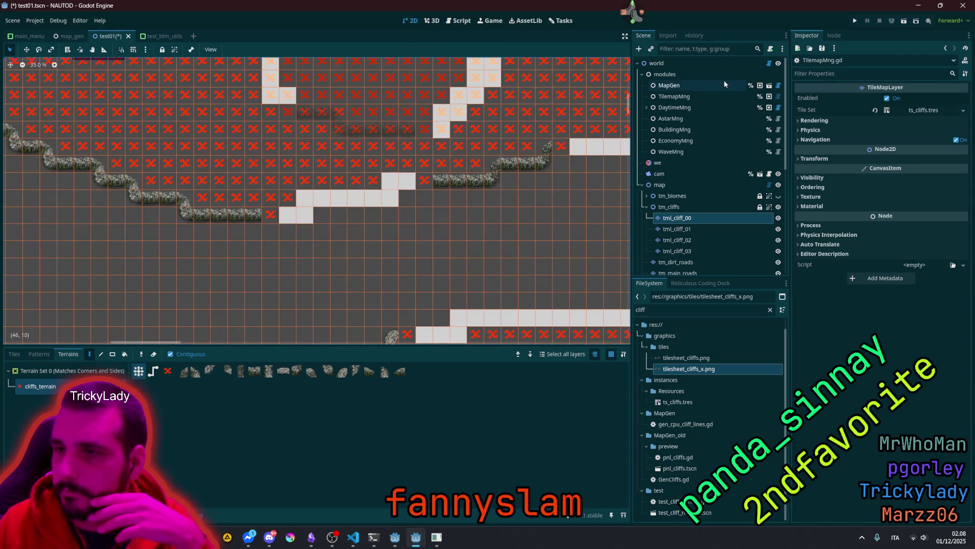
Step: Select the world node and run Generate Tile Maps twice, zooming to check the red X cliff fill
click(686, 63)
click(873, 105)
click(873, 107)
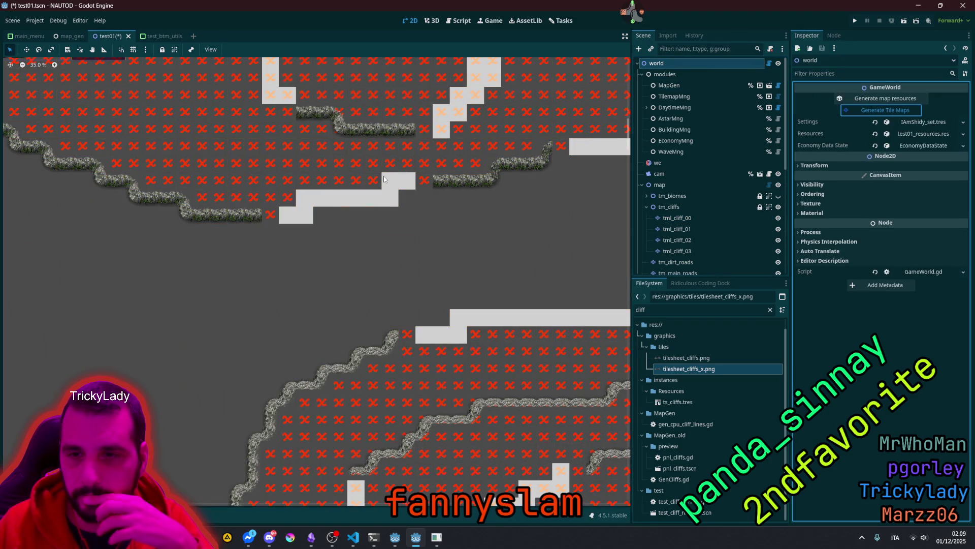
scroll(383, 176, down, 4)
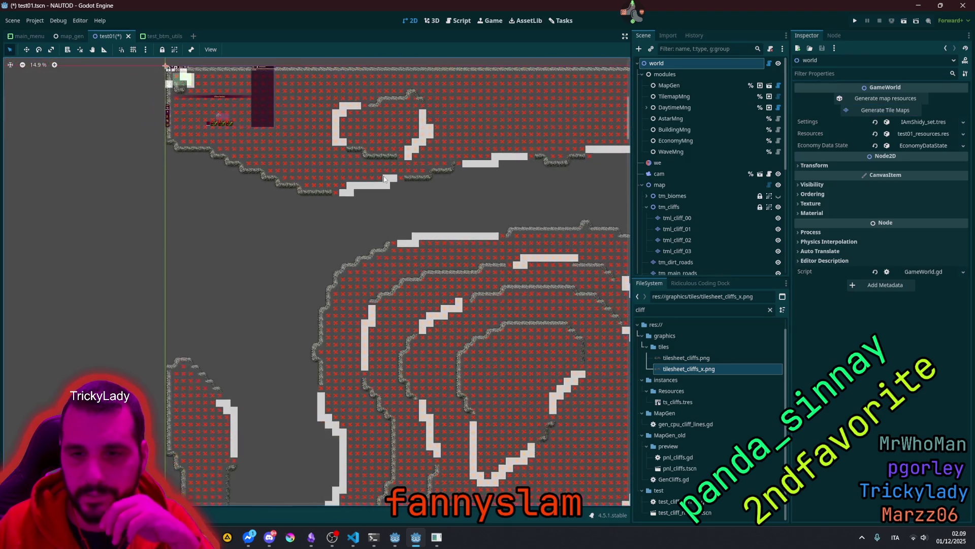
scroll(328, 206, up, 3)
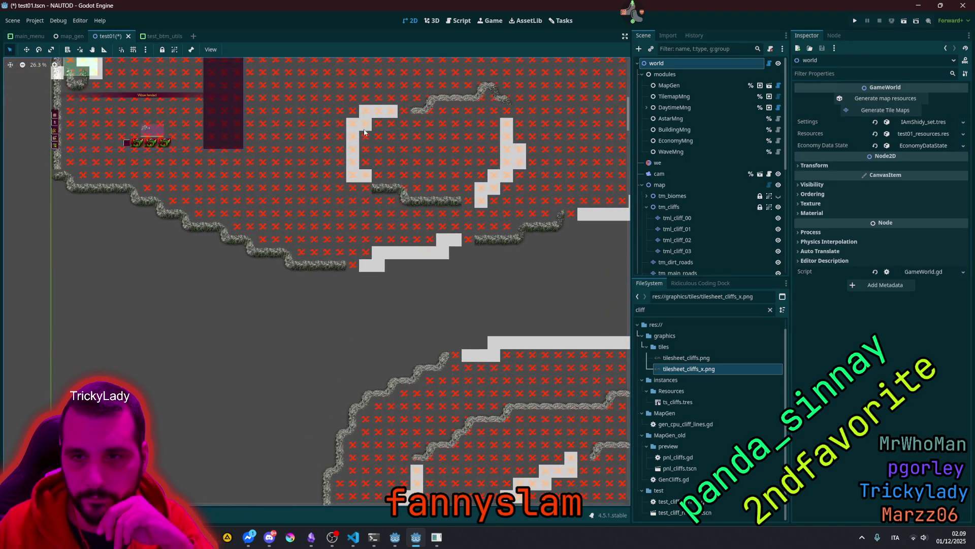
scroll(328, 203, up, 3)
scroll(328, 178, up, 2)
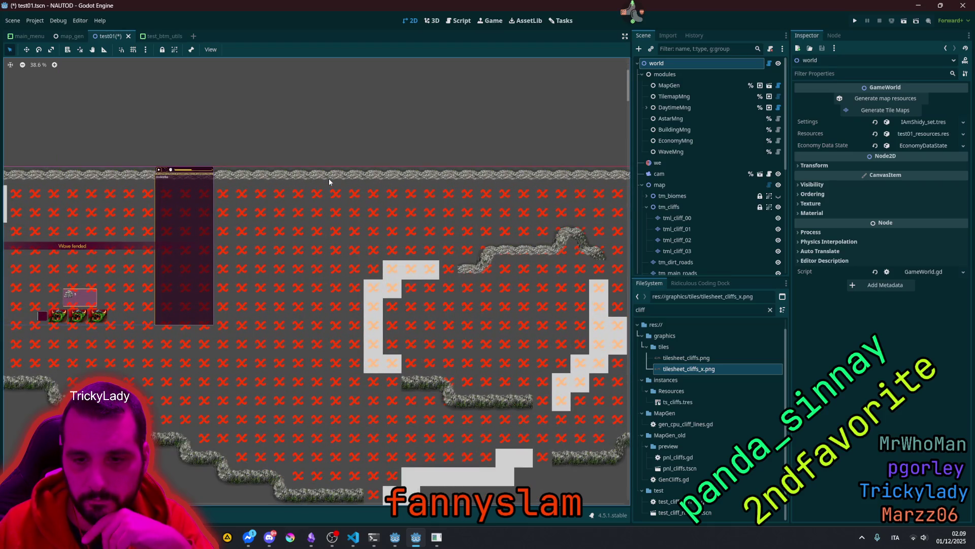
scroll(329, 178, down, 2)
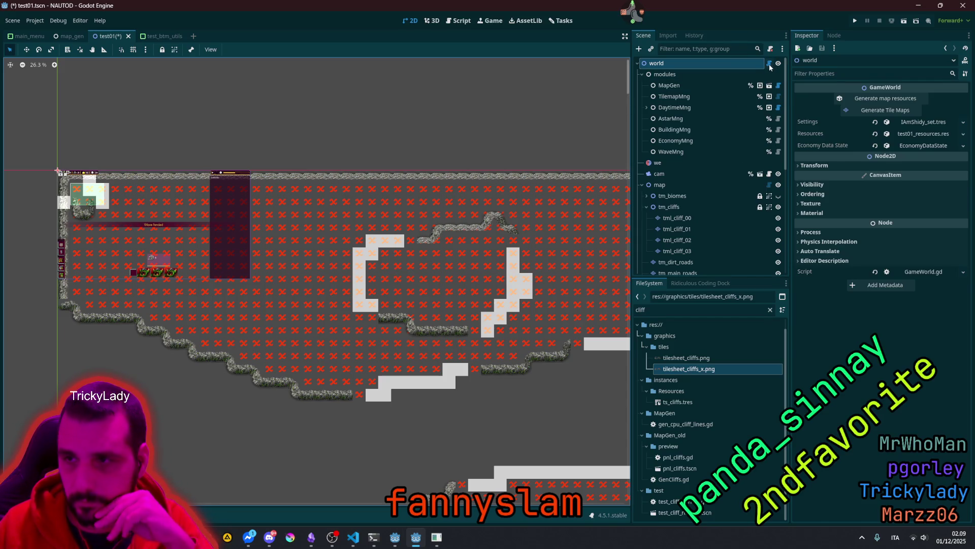
click(886, 109)
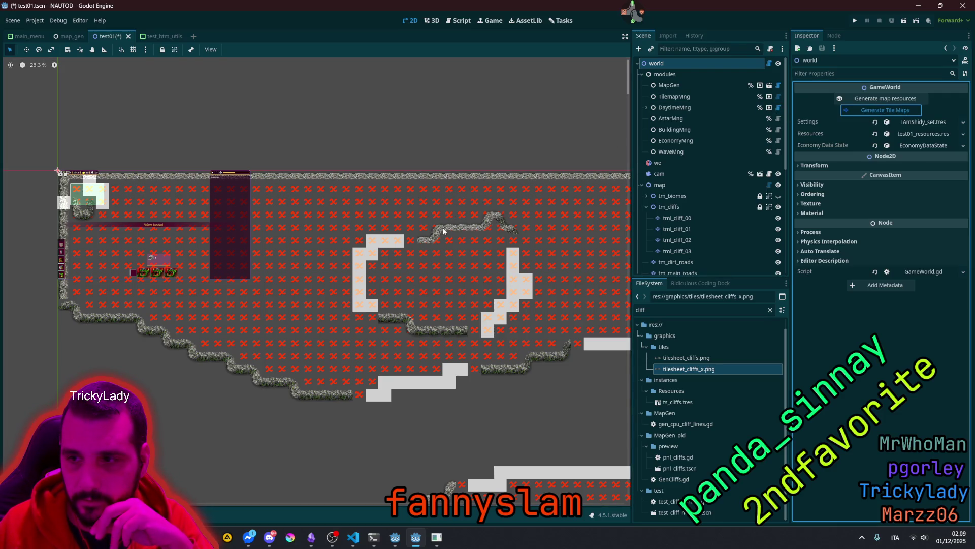
scroll(443, 227, down, 5)
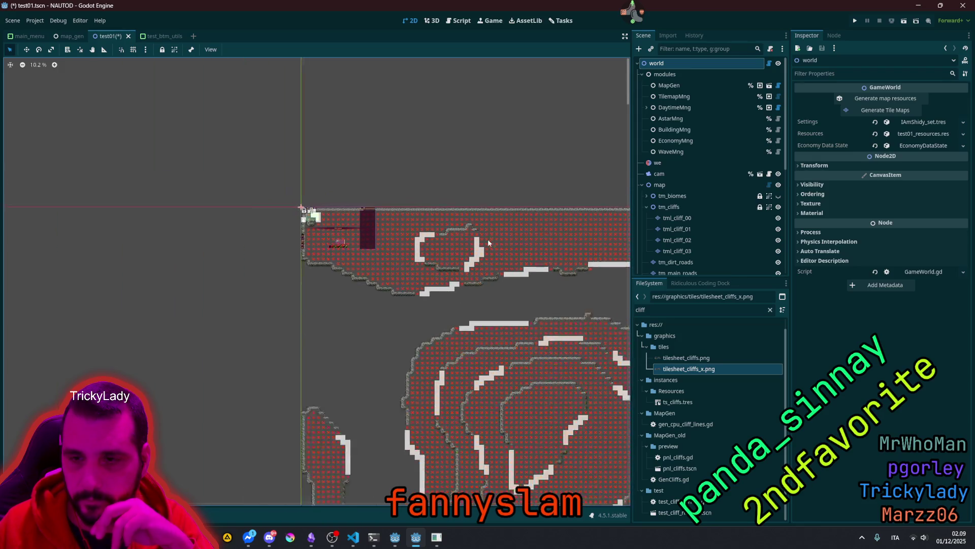
scroll(274, 205, up, 8)
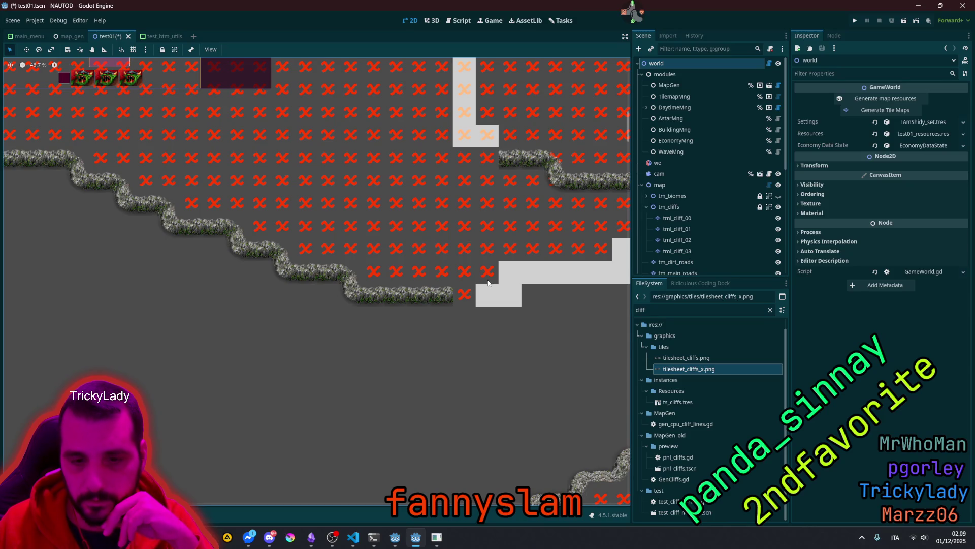
Step: Clear the Output log, regenerate the tile maps, and read the TileRegen timings (CLIFFS 974 ms)
key(alt+o)
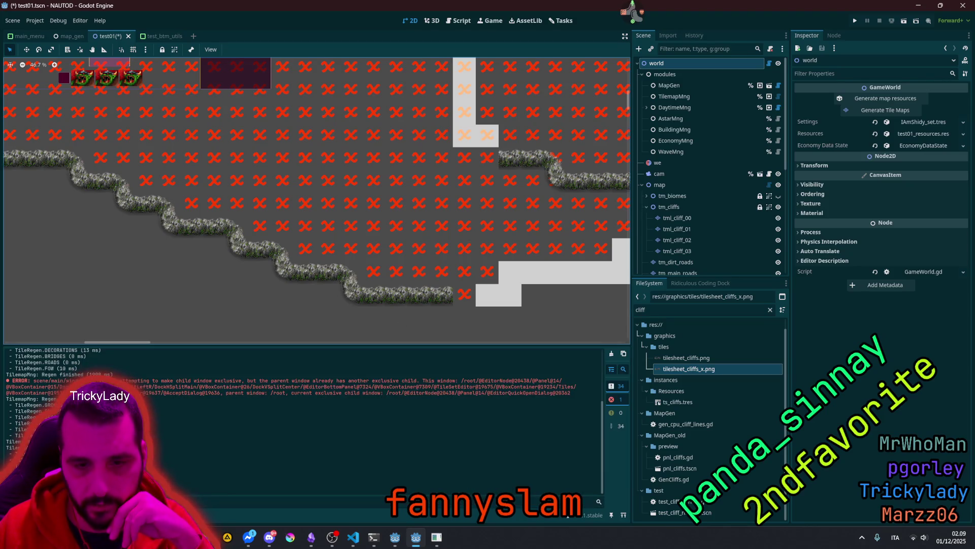
click(611, 354)
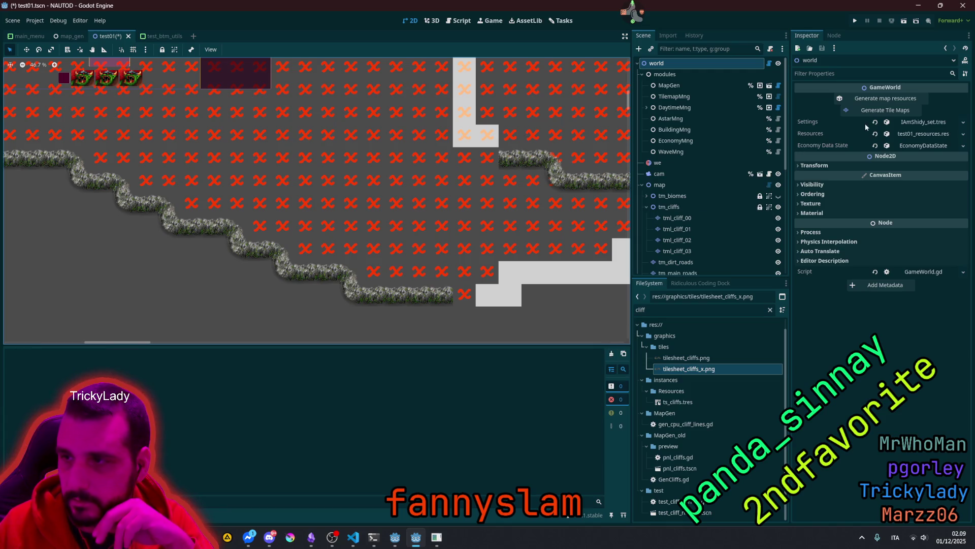
click(875, 111)
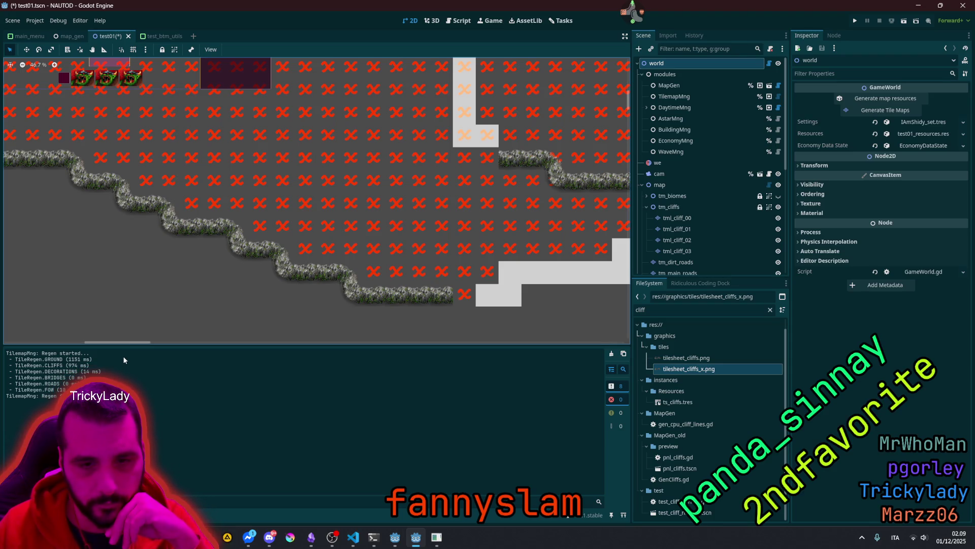
drag(84, 359, 103, 363)
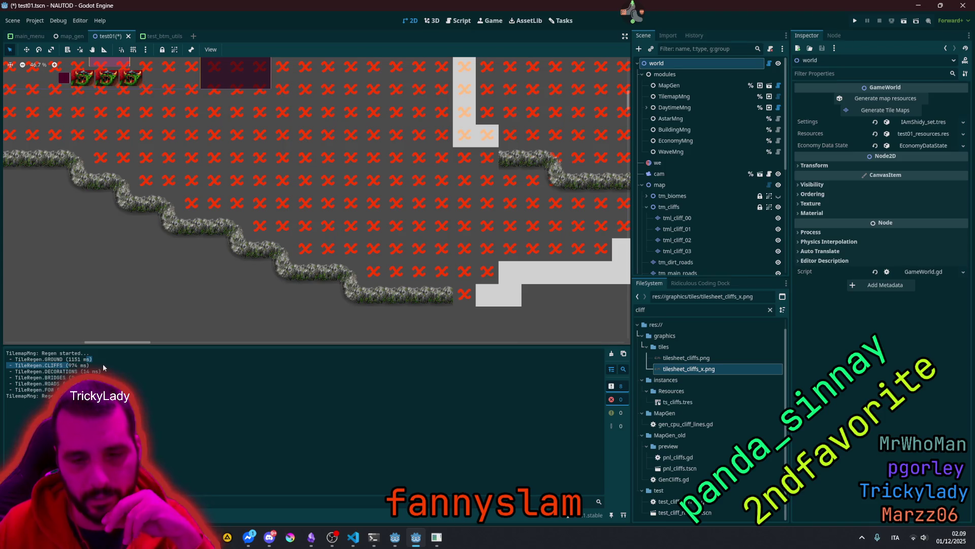
click(102, 364)
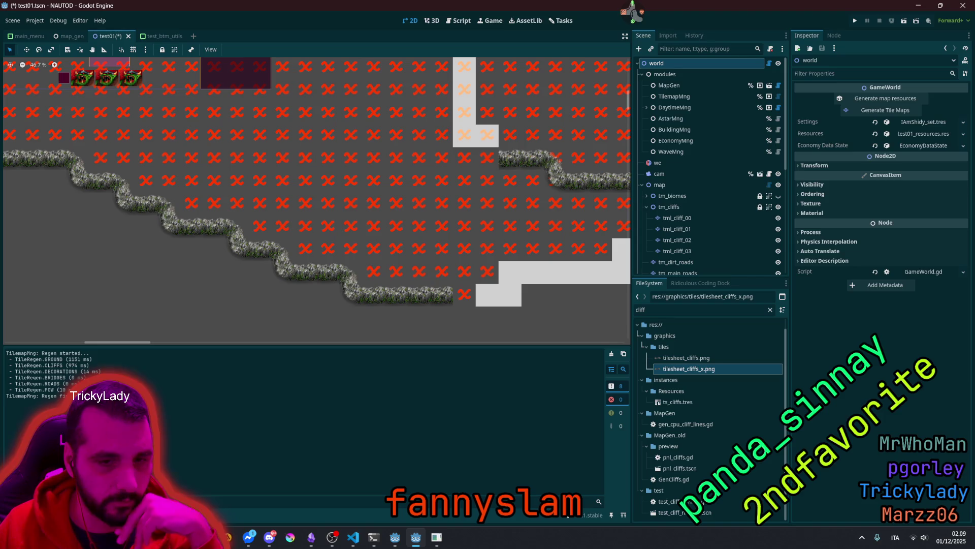
Step: Zoom out to view the whole map and collapse tm_cliffs in the Scene tree
scroll(163, 282, down, 10)
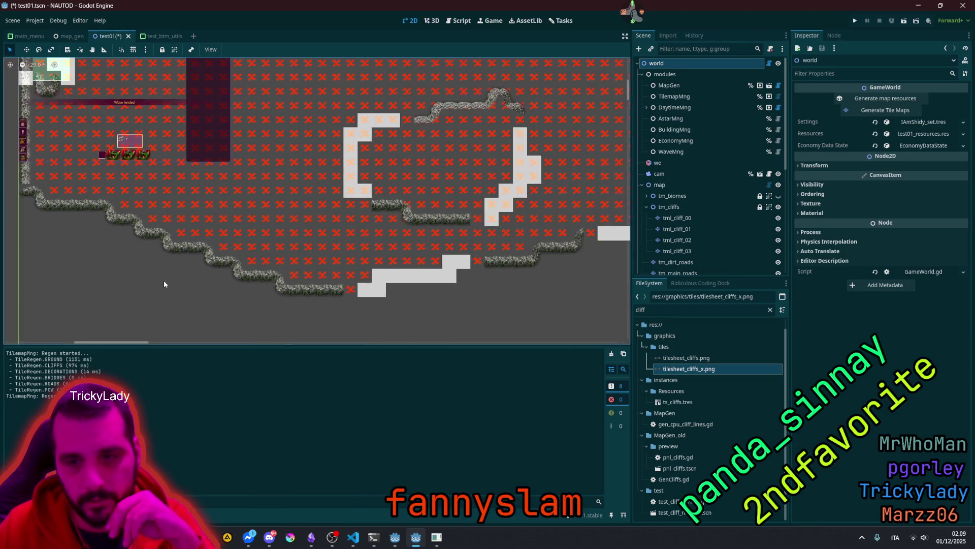
scroll(230, 294, down, 5)
scroll(327, 120, down, 2)
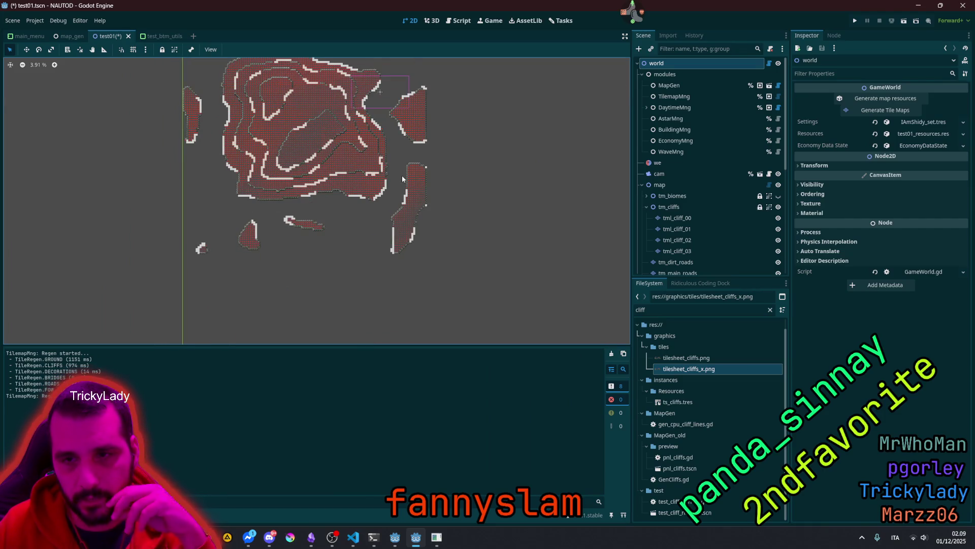
drag(401, 175, 405, 196)
click(646, 207)
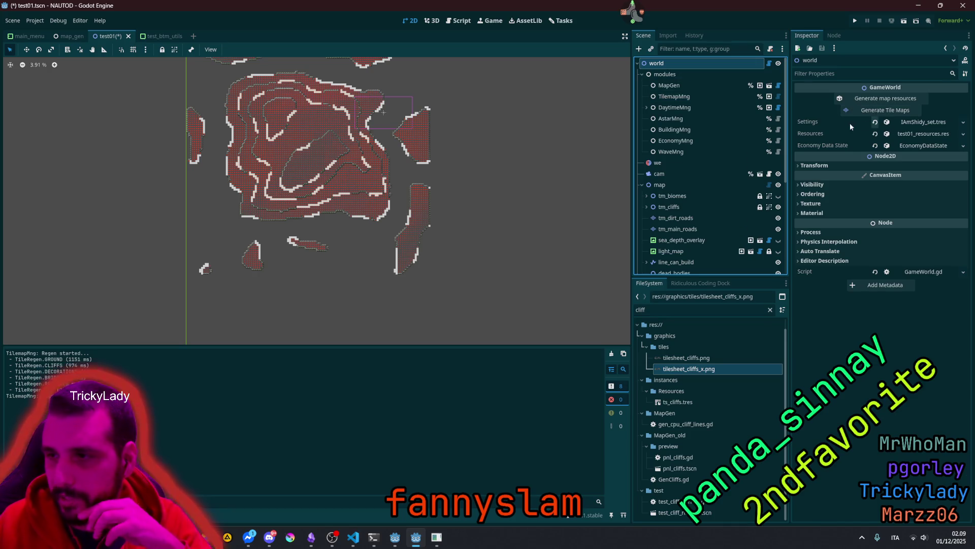
Step: Expand the world's Resources > Paths and preview the all-black 128x128 Btm Paths Combined bitmap
click(912, 133)
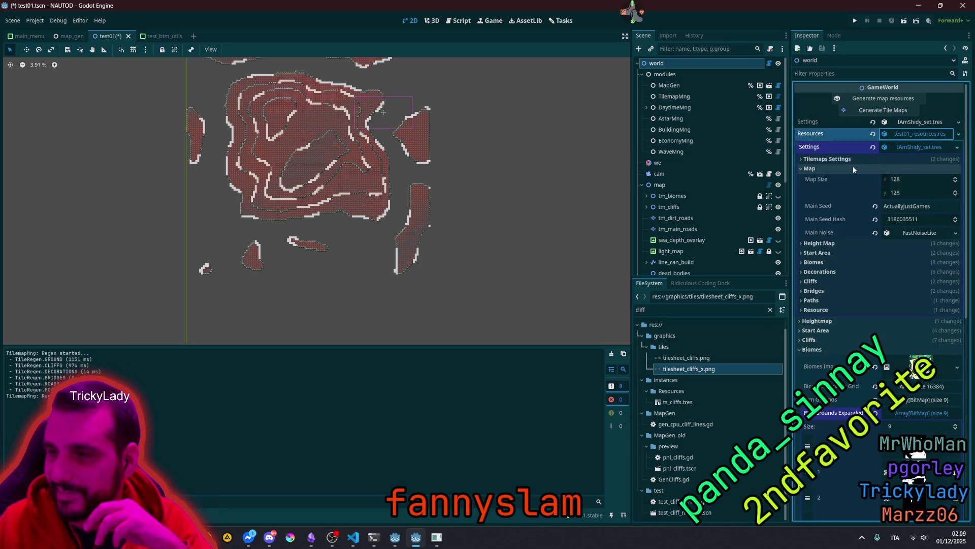
click(909, 146)
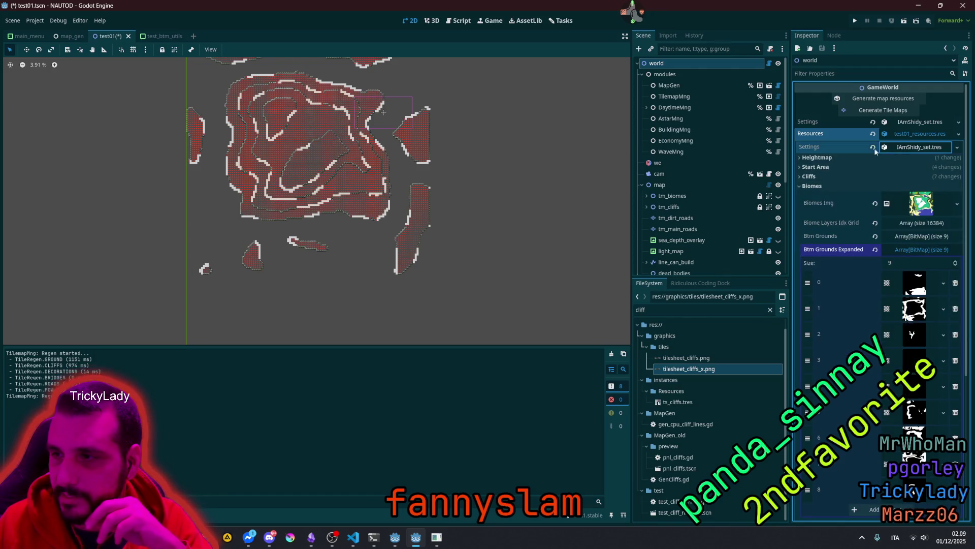
click(814, 185)
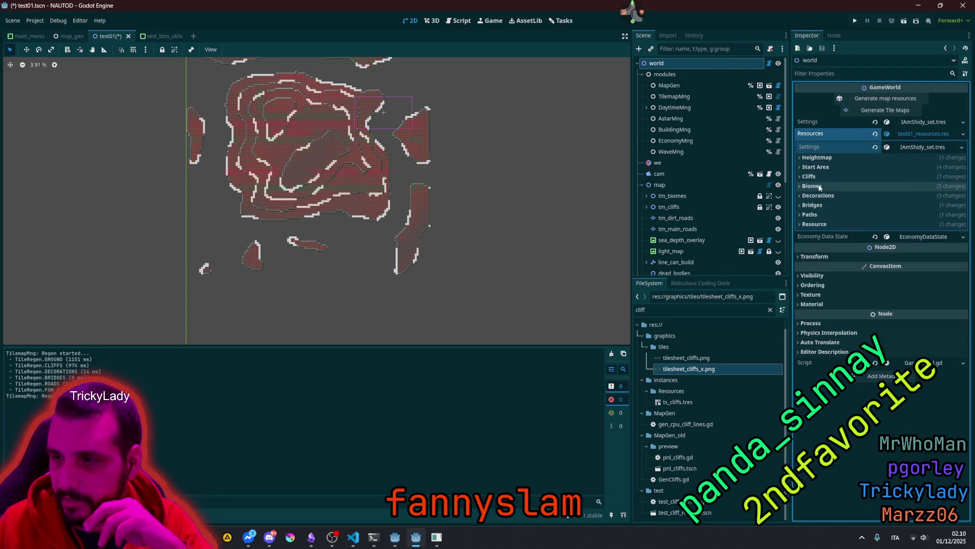
click(819, 213)
click(922, 226)
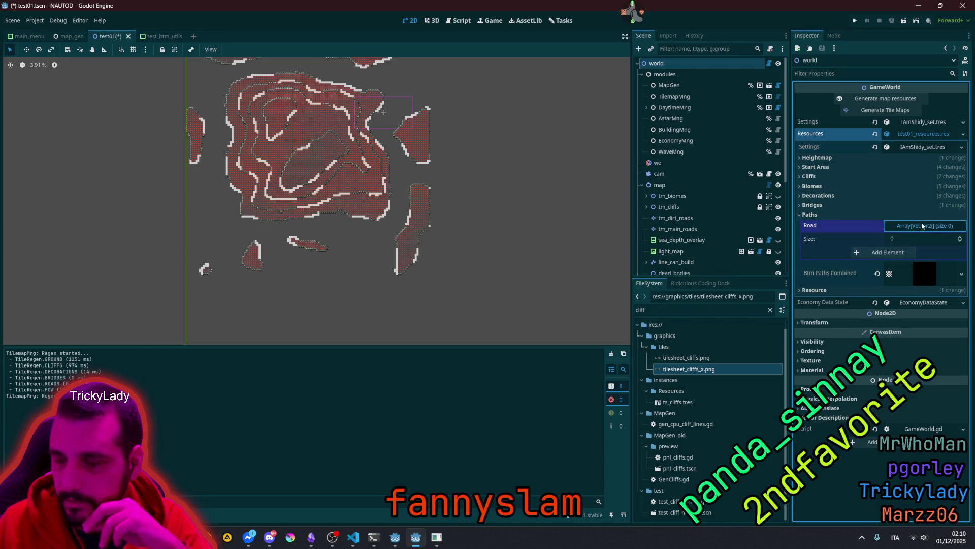
click(922, 226)
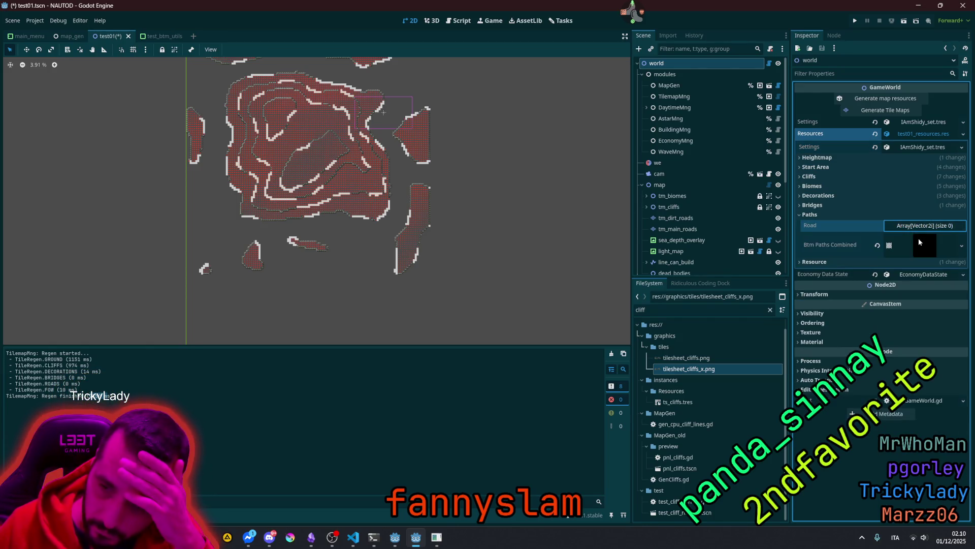
click(920, 241)
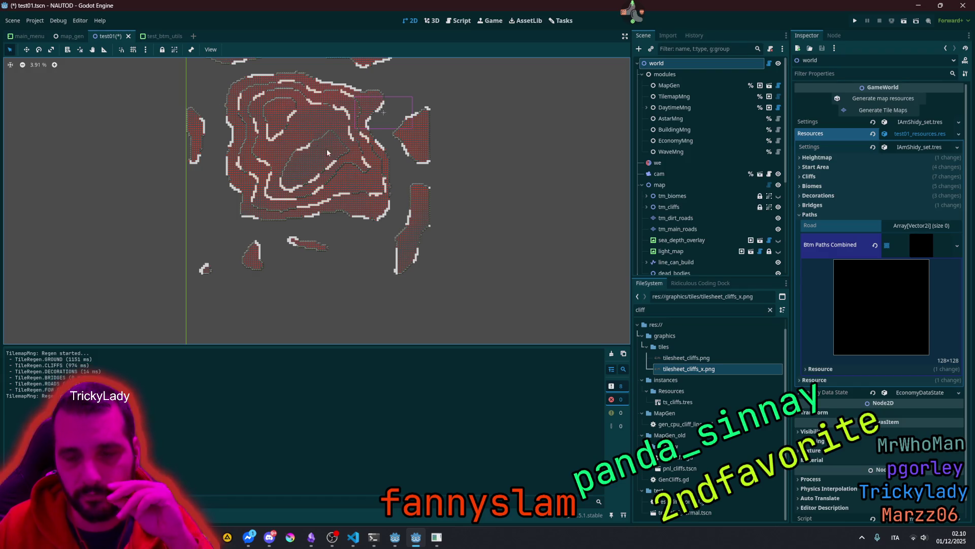
Step: Zoom and pan around the map to inspect cliff edges on the top-left and lower landmasses
scroll(336, 151, up, 6)
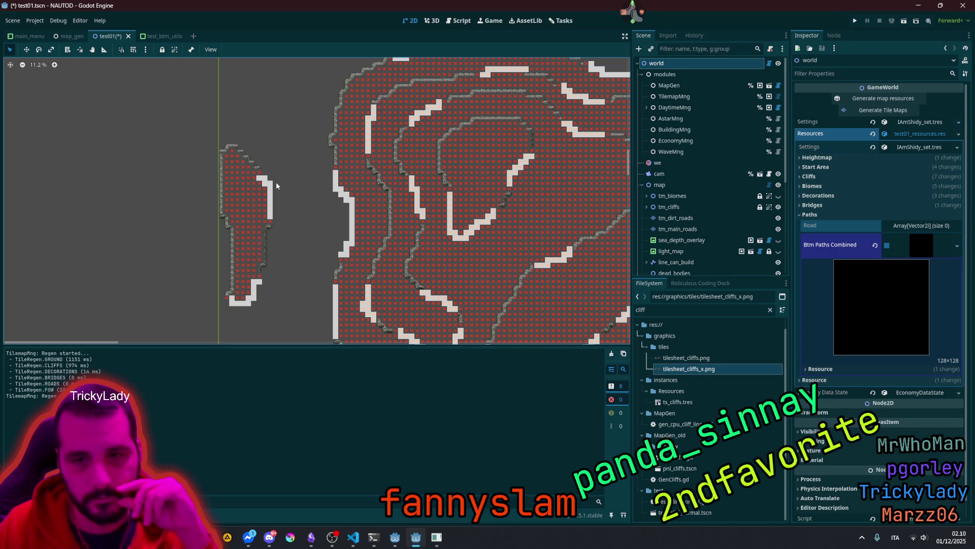
scroll(327, 201, up, 5)
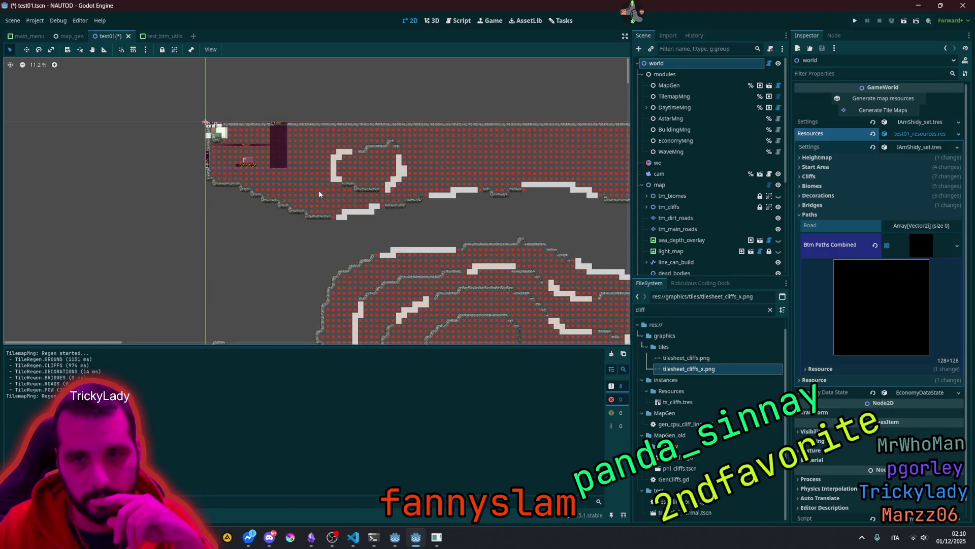
scroll(218, 125, up, 8)
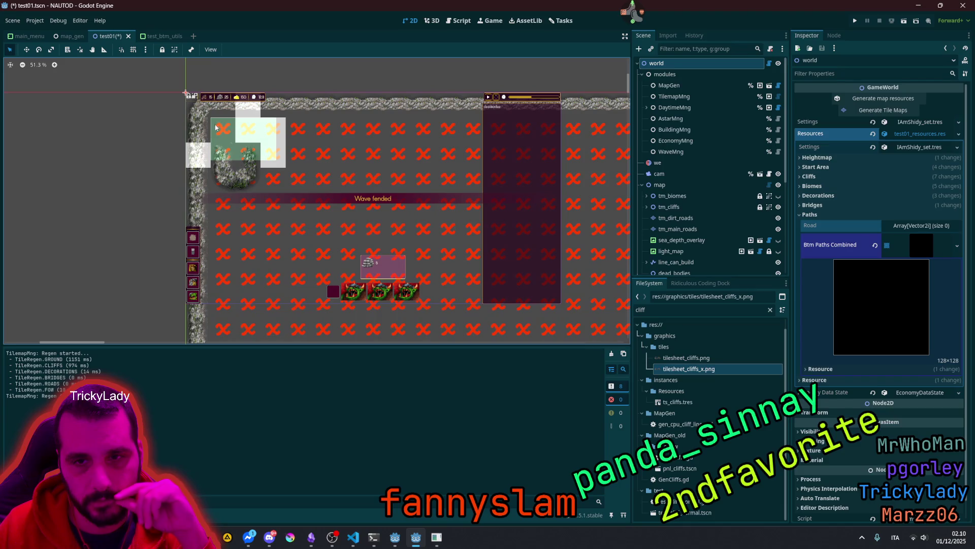
scroll(277, 164, down, 5)
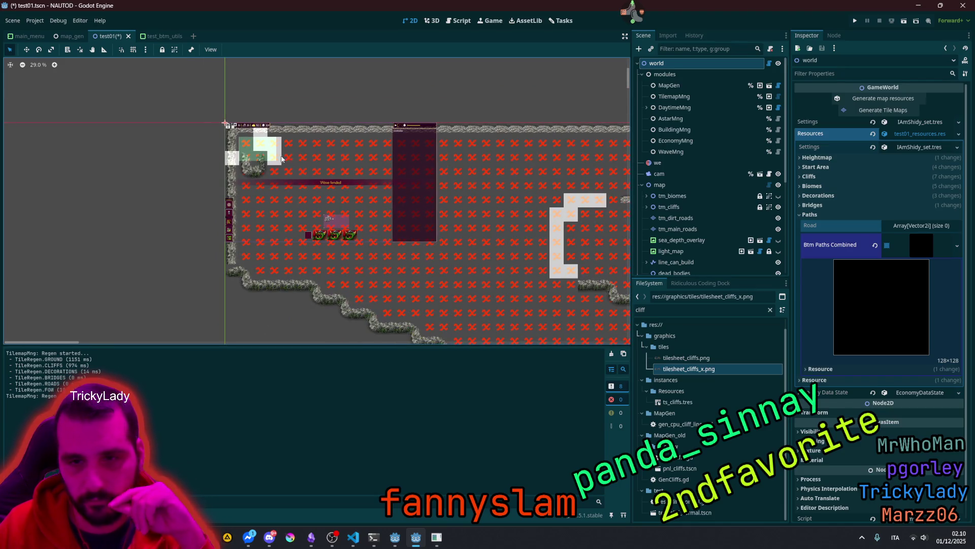
drag(462, 201, 364, 203)
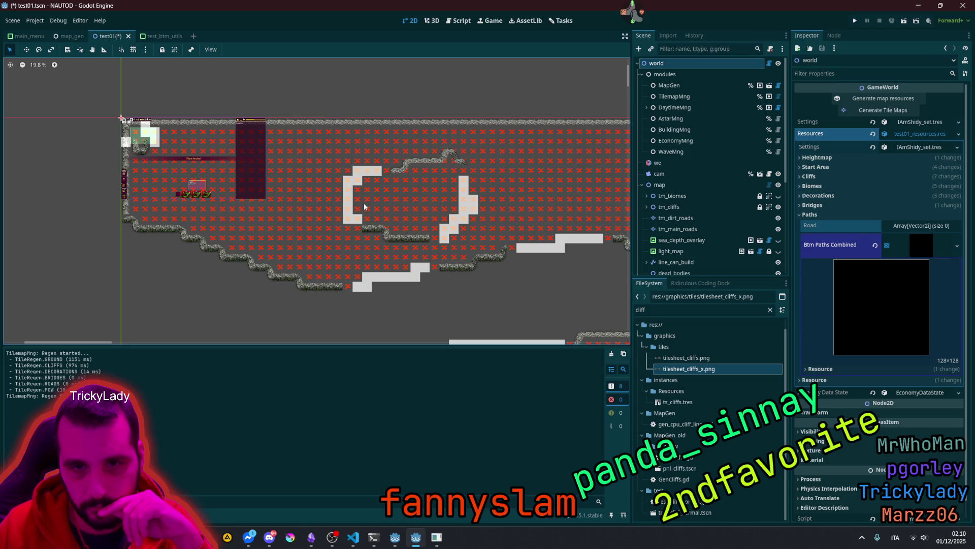
scroll(364, 203, up, 2)
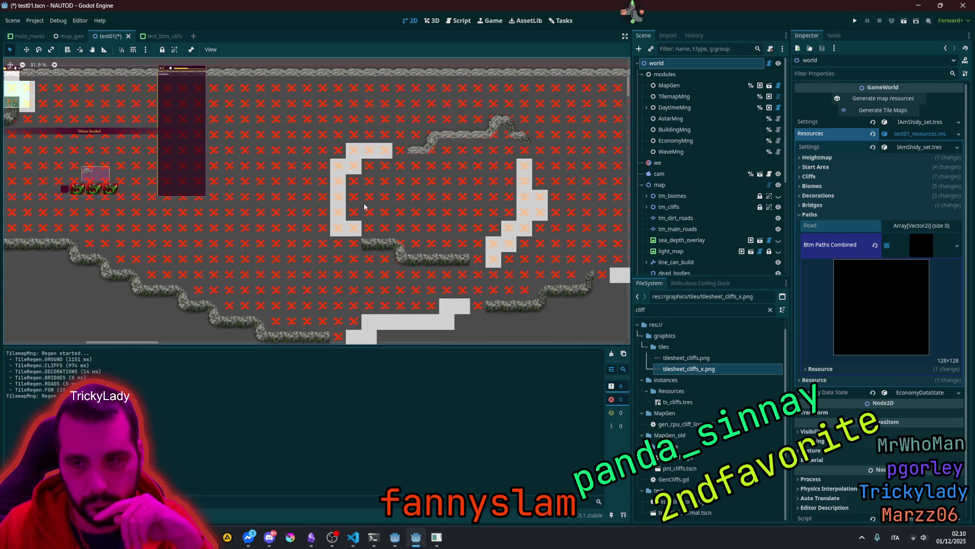
scroll(364, 203, down, 2)
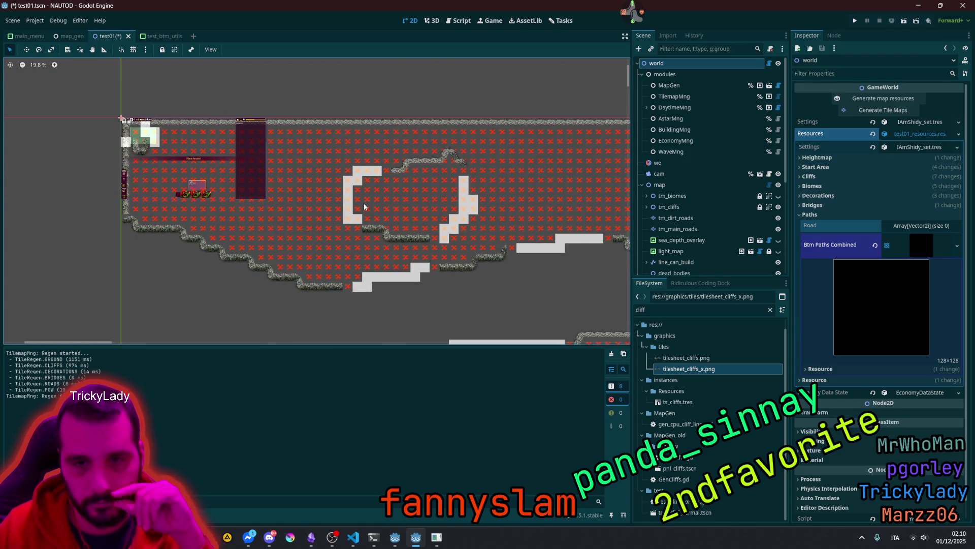
scroll(364, 203, down, 2)
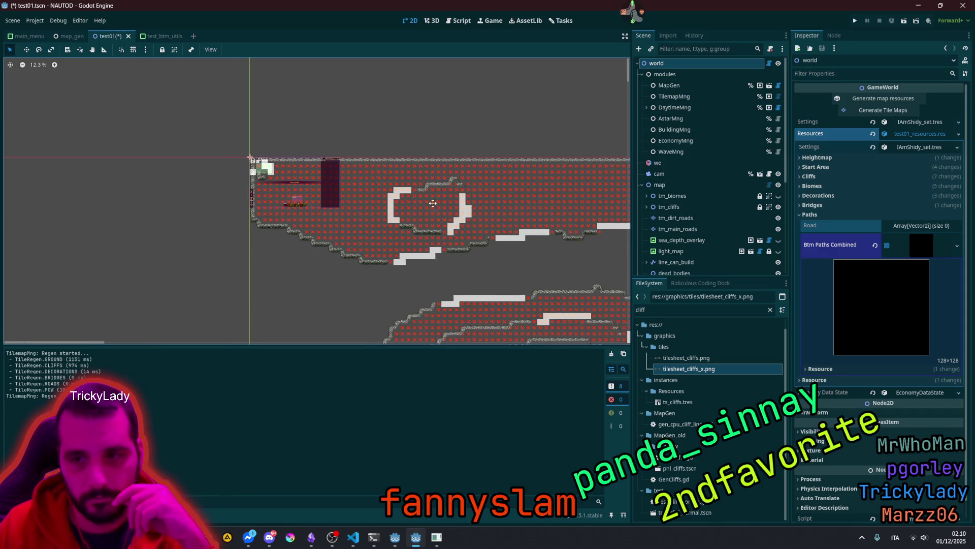
scroll(334, 190, right, 3)
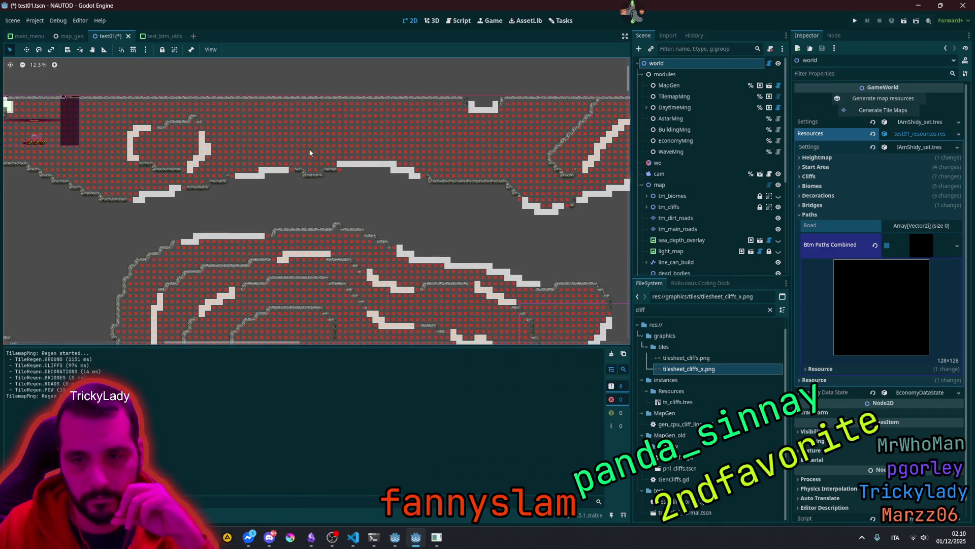
drag(218, 214, 365, 186)
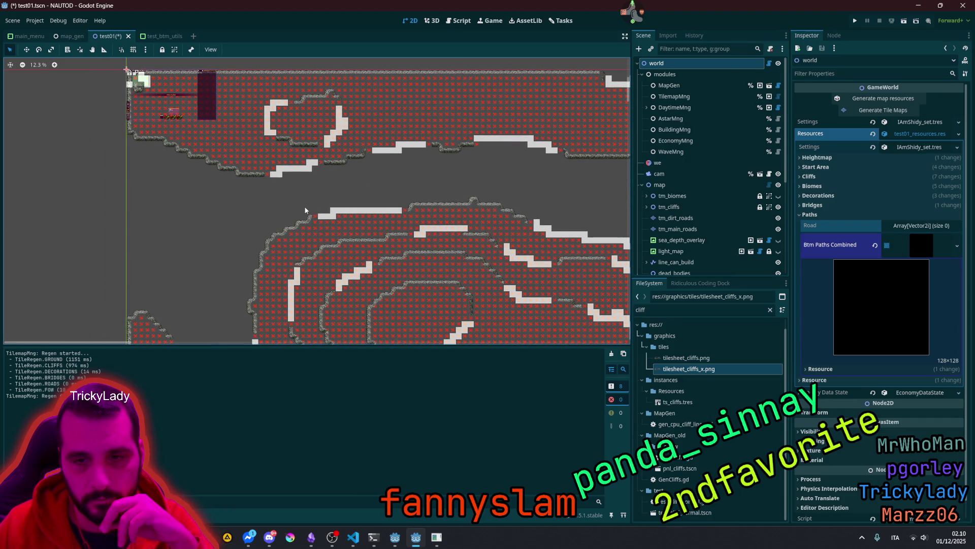
scroll(304, 206, down, 6)
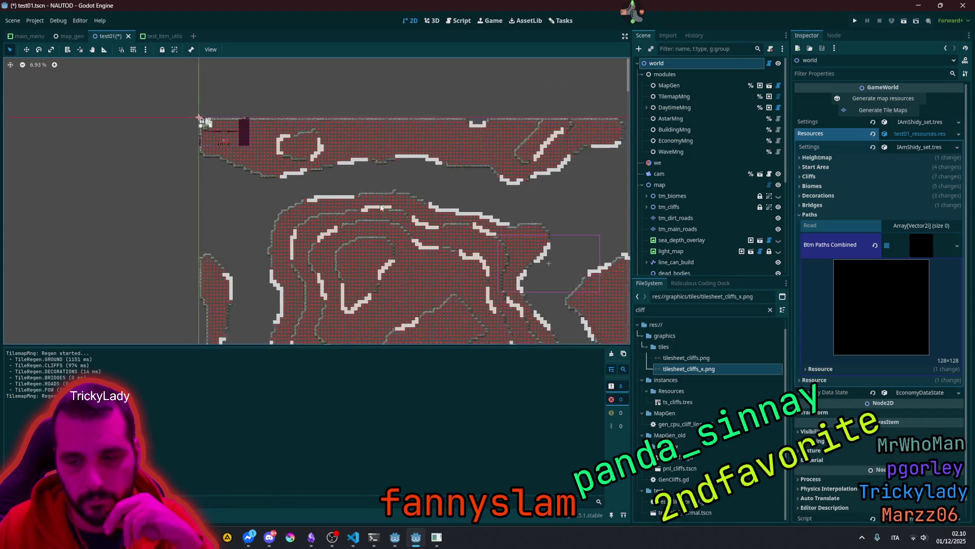
scroll(446, 230, down, 1)
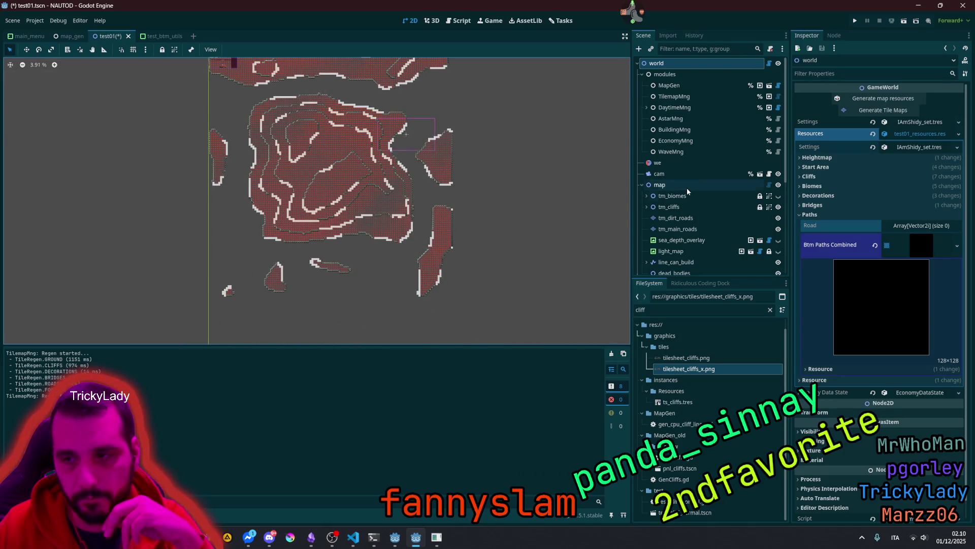
scroll(695, 208, down, 4)
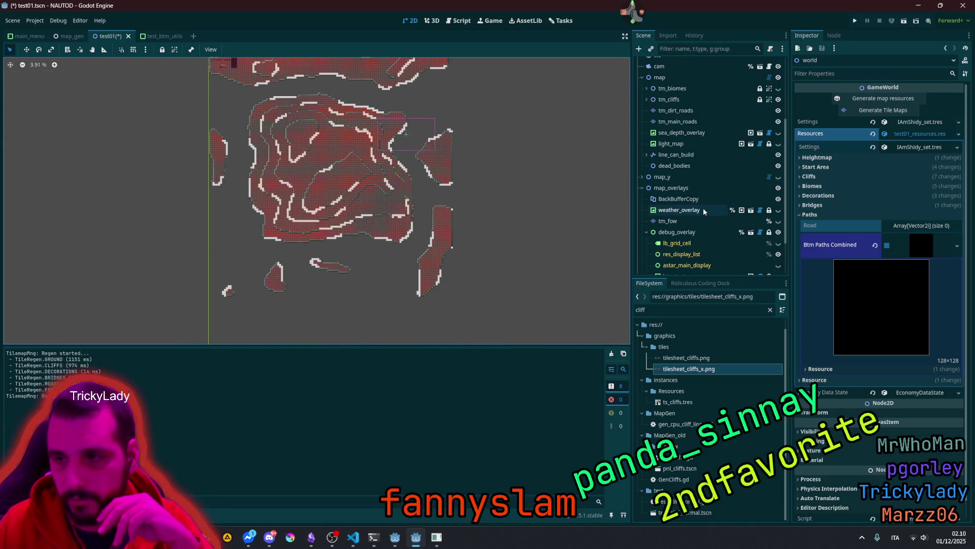
Step: Make the map_y ground and decoration layer visible and view the whole forested map
click(778, 177)
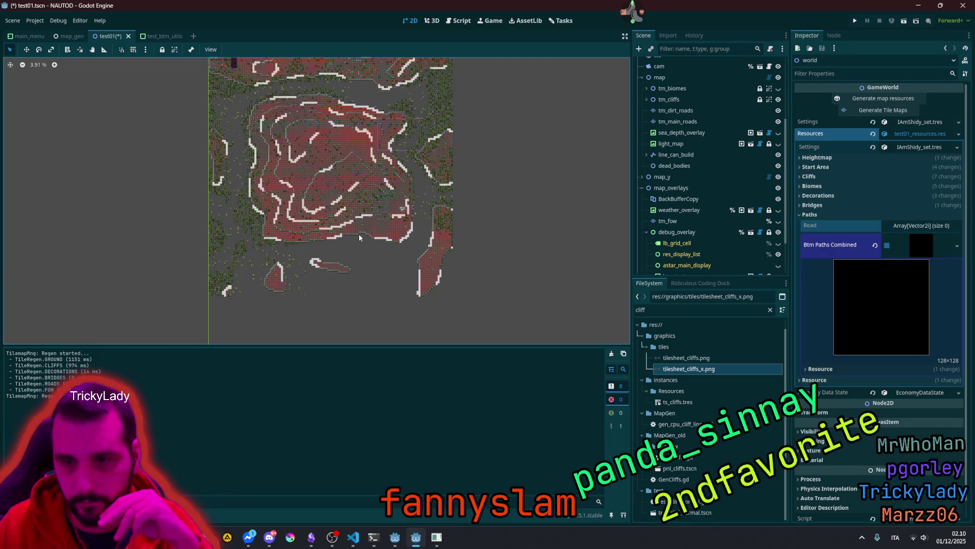
scroll(330, 241, up, 5)
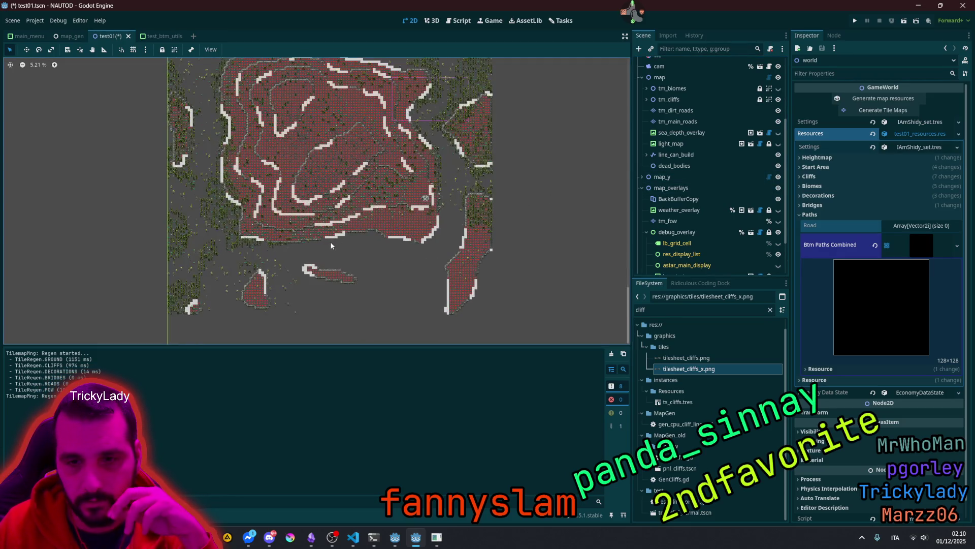
scroll(413, 206, up, 1)
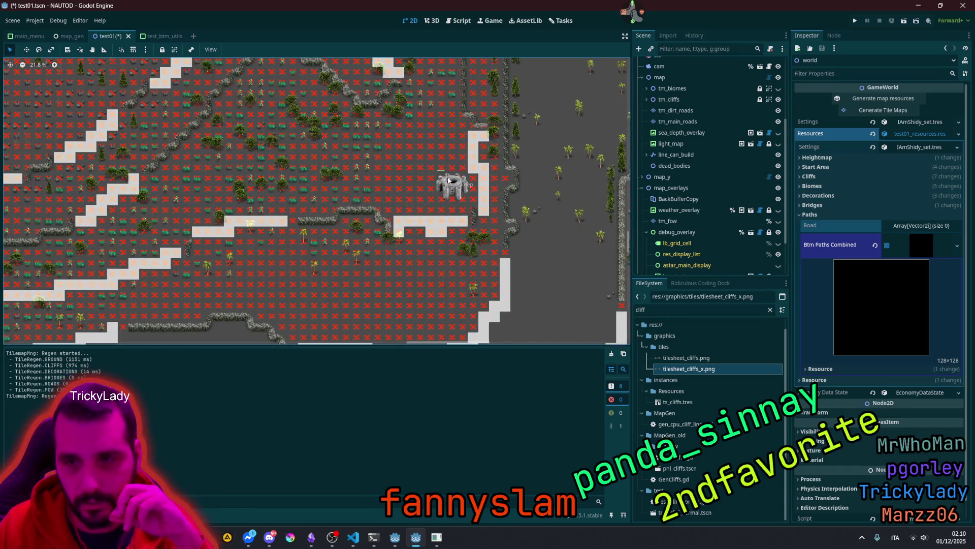
scroll(381, 199, down, 3)
scroll(349, 188, up, 4)
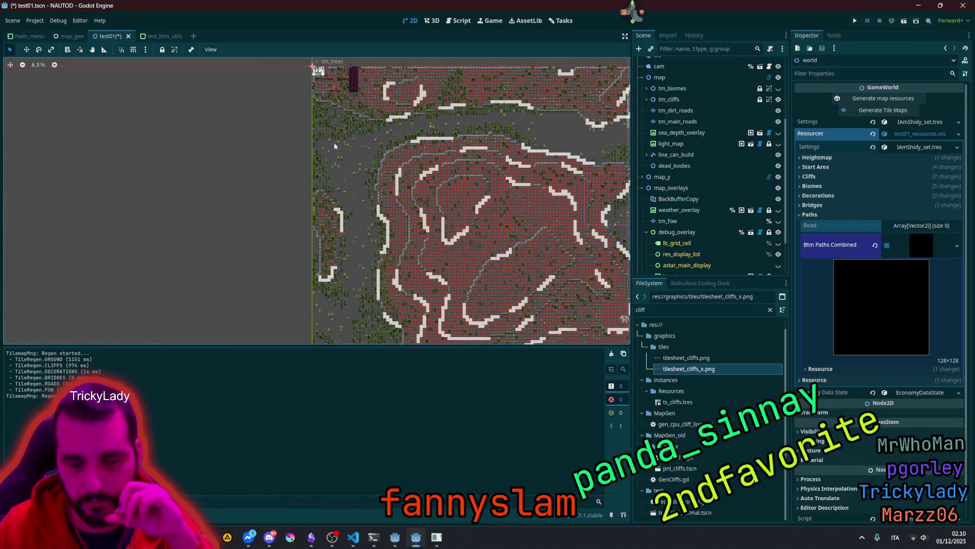
scroll(341, 146, up, 6)
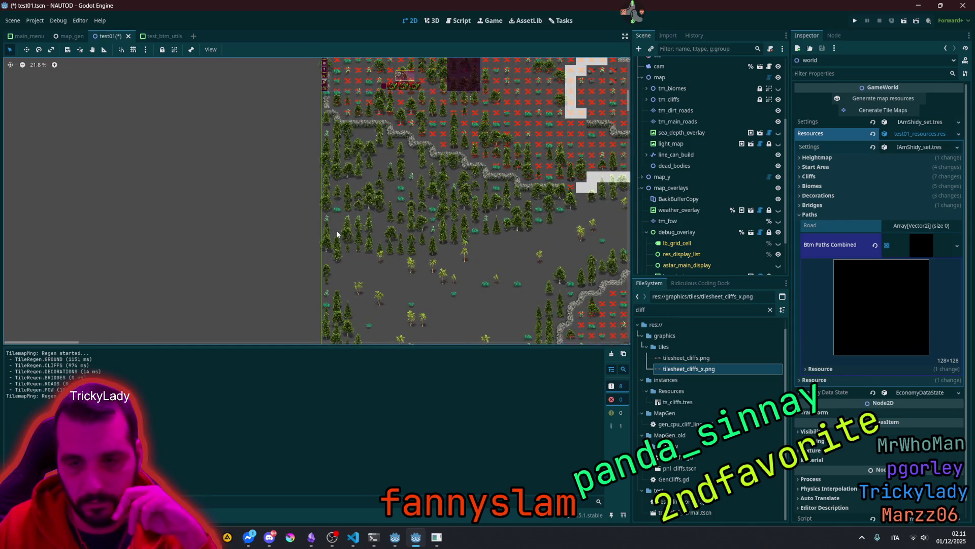
scroll(337, 239, down, 5)
scroll(337, 240, down, 5)
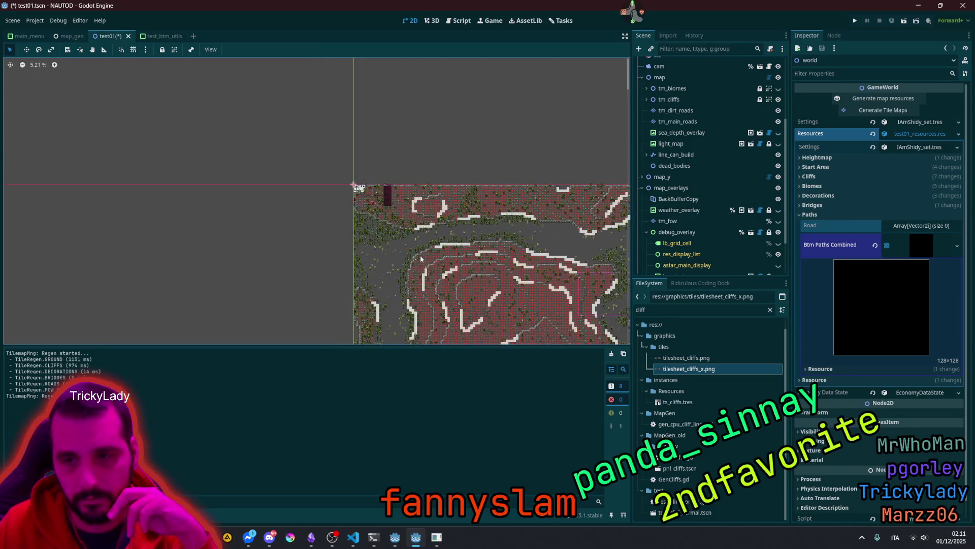
scroll(418, 230, down, 1)
drag(419, 230, 309, 120)
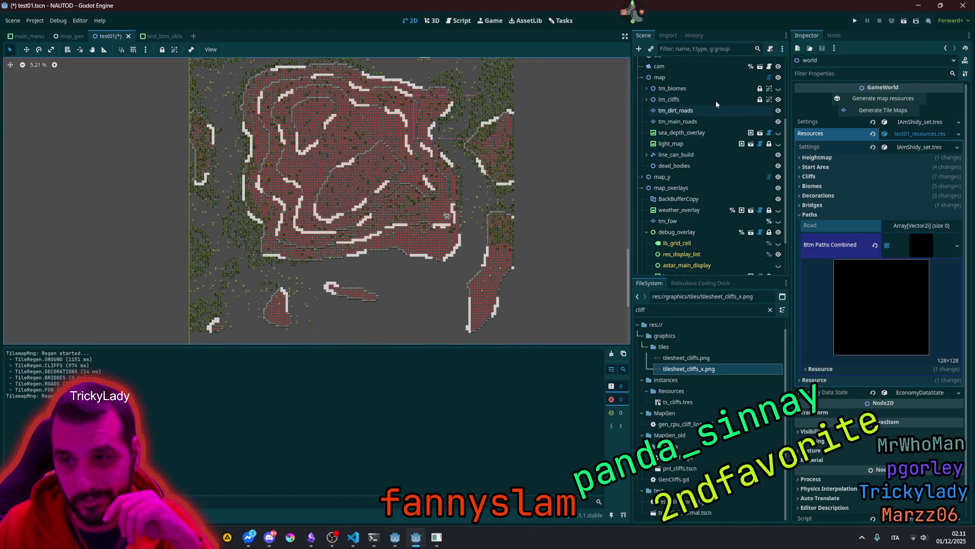
Step: Show the biome map layer and pan the view toward the map's top-left border
click(778, 89)
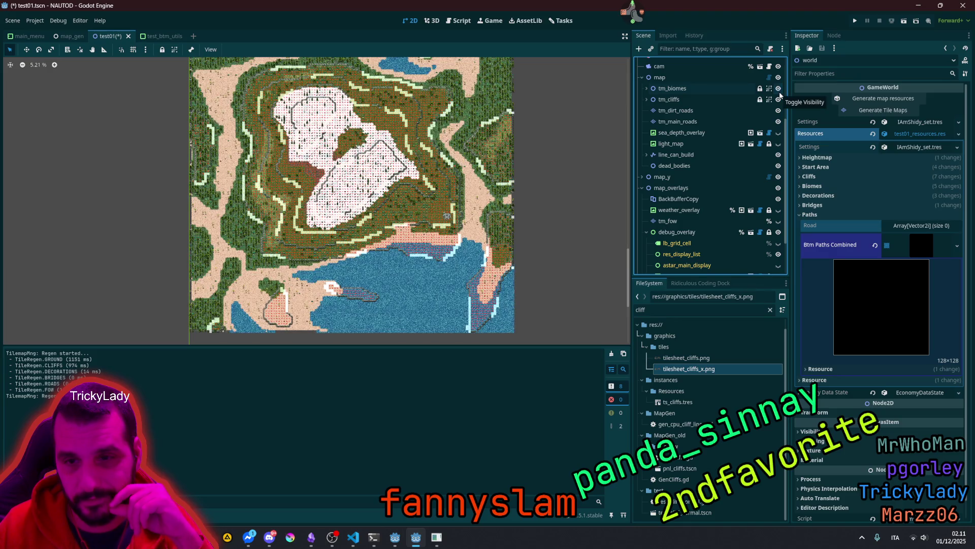
scroll(456, 240, up, 5)
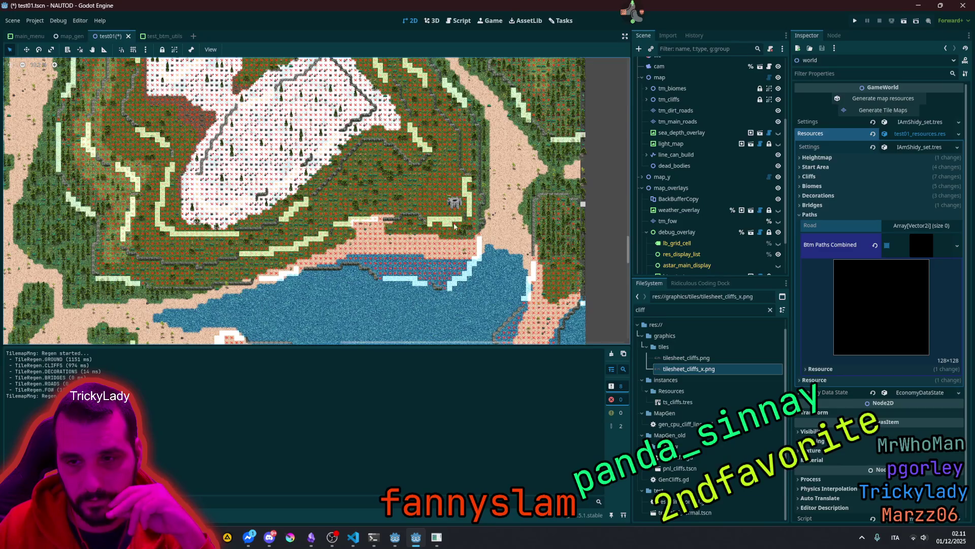
mouse_move(455, 203)
mouse_down()
mouse_move(503, 213)
mouse_move(603, 309)
mouse_up()
drag(203, 148, 304, 253)
scroll(230, 151, down, 4)
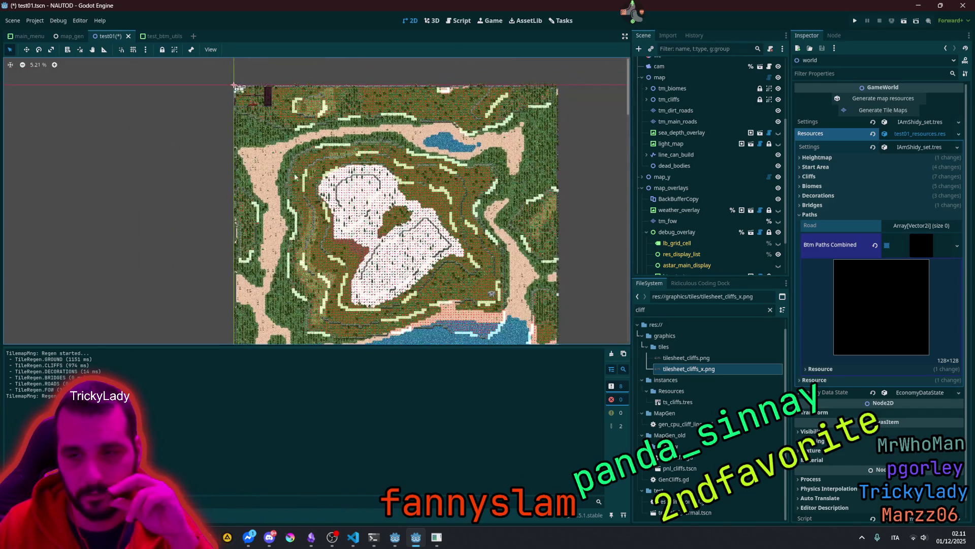
drag(354, 236, 322, 147)
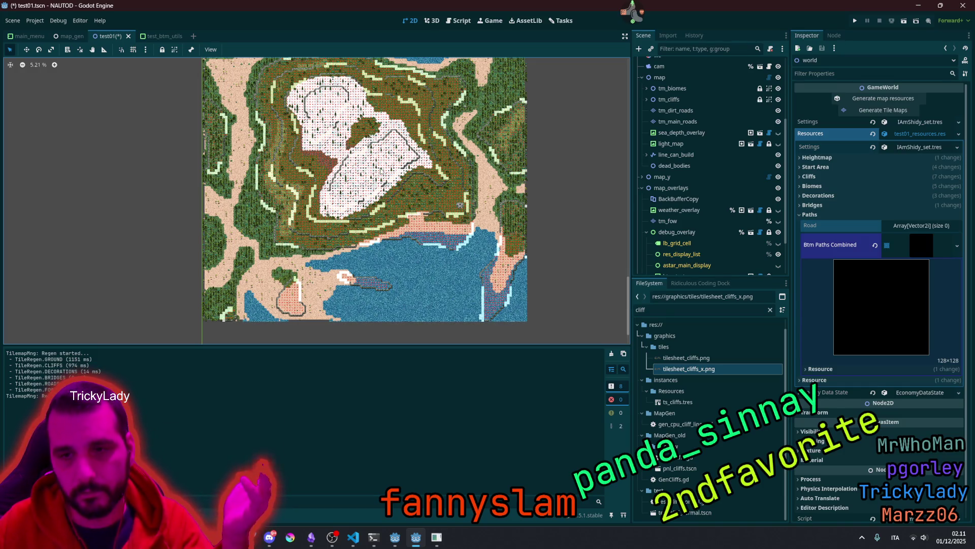
Step: Zoom in to about 20% on the top-left corner to inspect cliff tiles over forest and plateau
scroll(381, 171, up, 10)
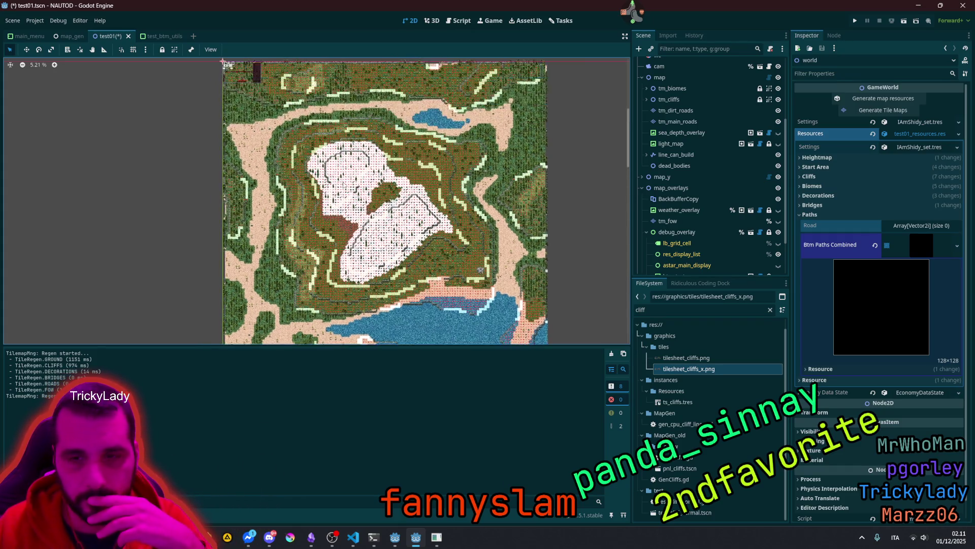
scroll(344, 186, left, 5)
scroll(335, 214, up, 2)
scroll(330, 235, down, 8)
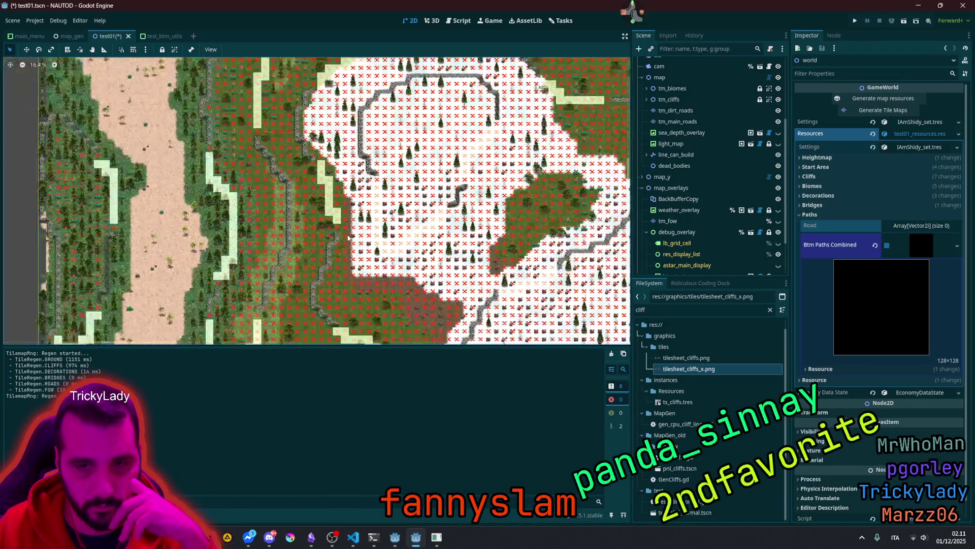
scroll(357, 176, up, 8)
scroll(357, 176, left, 4)
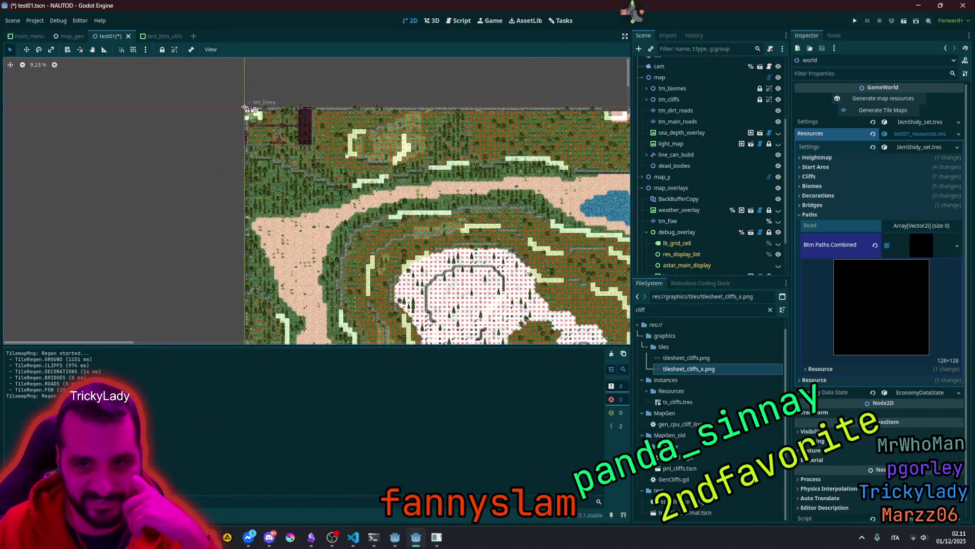
scroll(276, 146, up, 4)
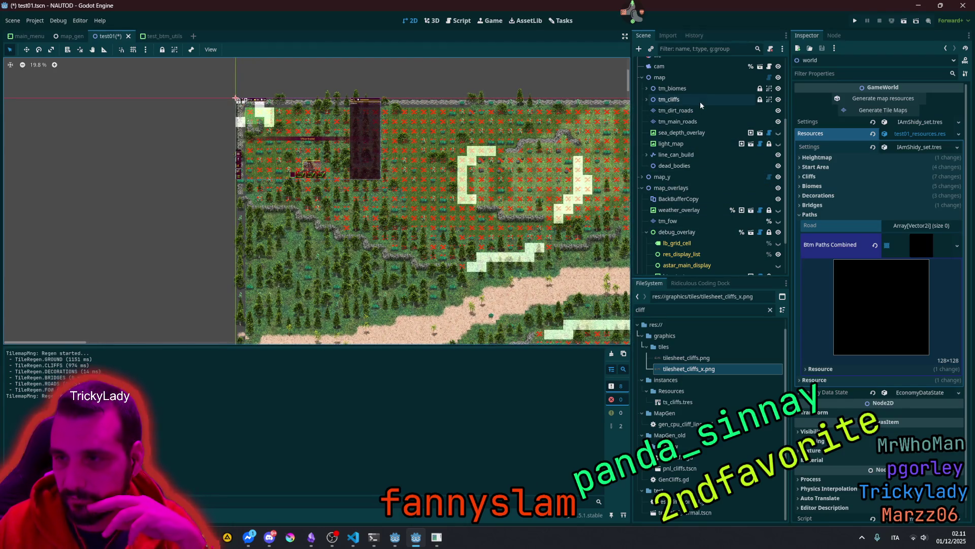
Step: Hide the tm_biomes and map_y layers, keeping the debug overlay visible with its children collapsed
click(778, 89)
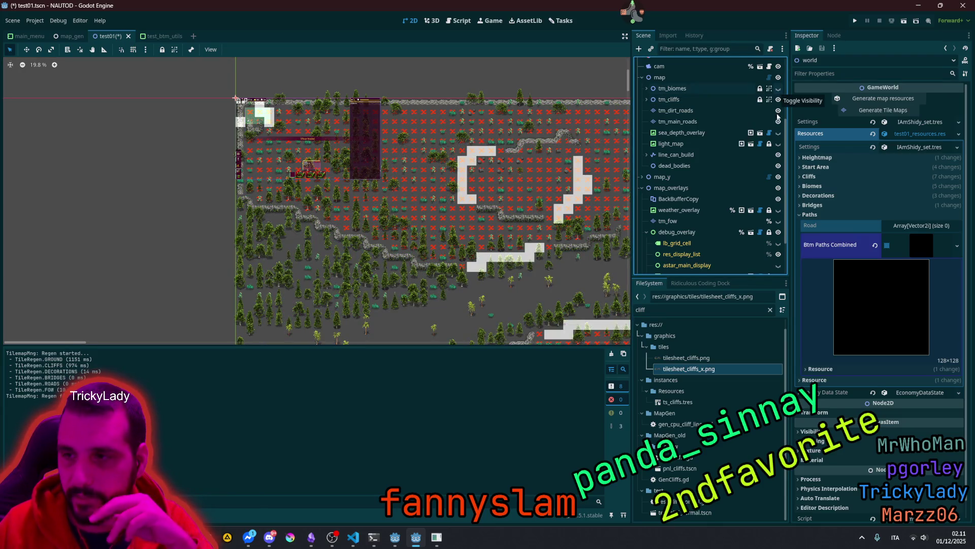
click(778, 176)
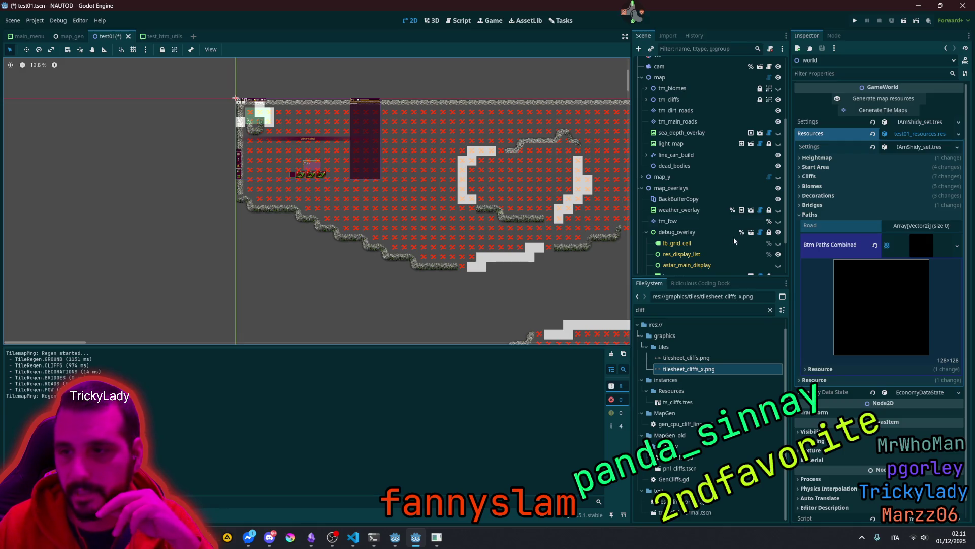
click(691, 233)
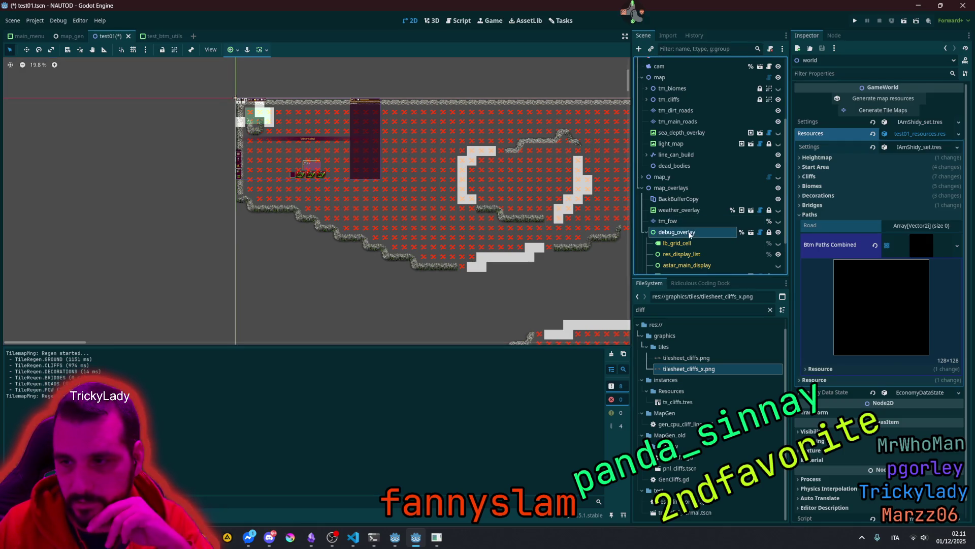
click(779, 232)
click(779, 233)
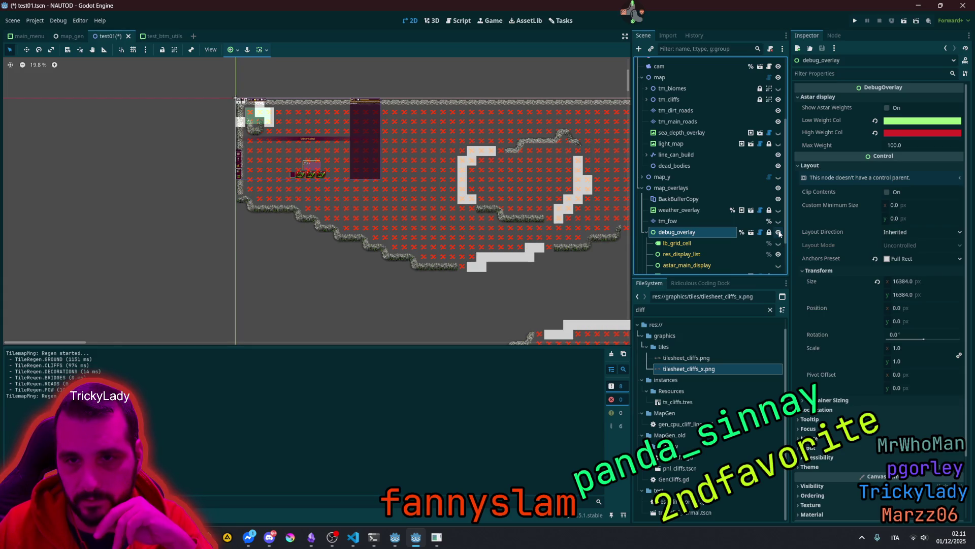
click(647, 232)
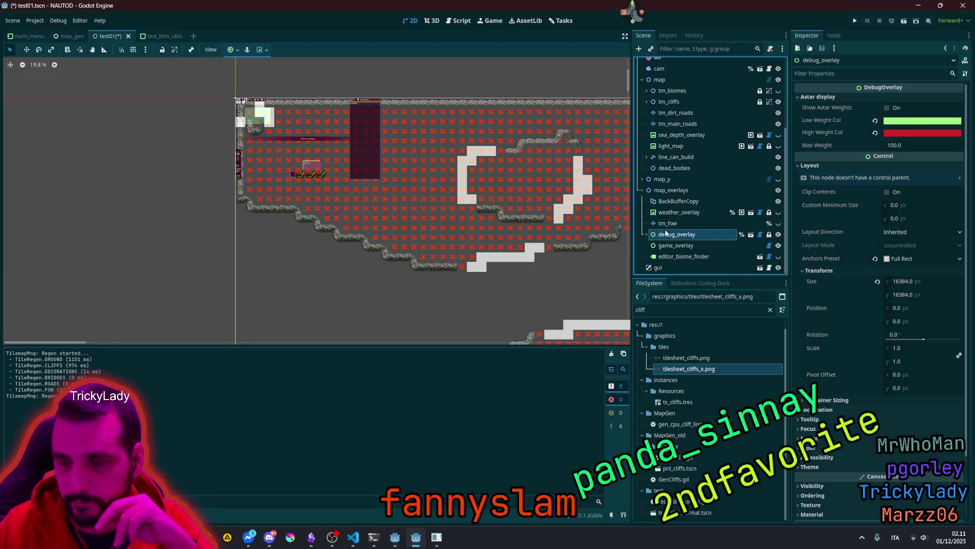
Step: Make game_overlay visible, hide gui, and open gui's script
click(778, 246)
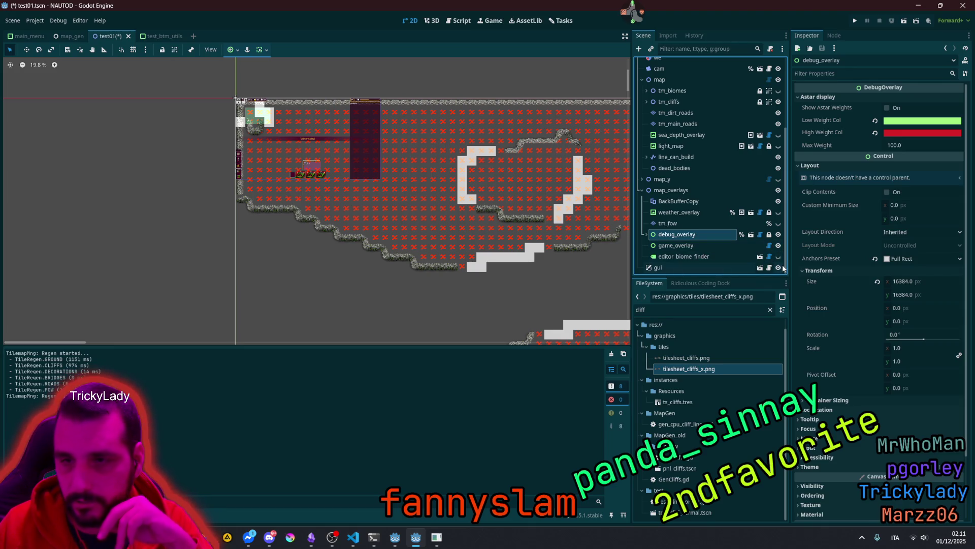
click(778, 268)
click(770, 268)
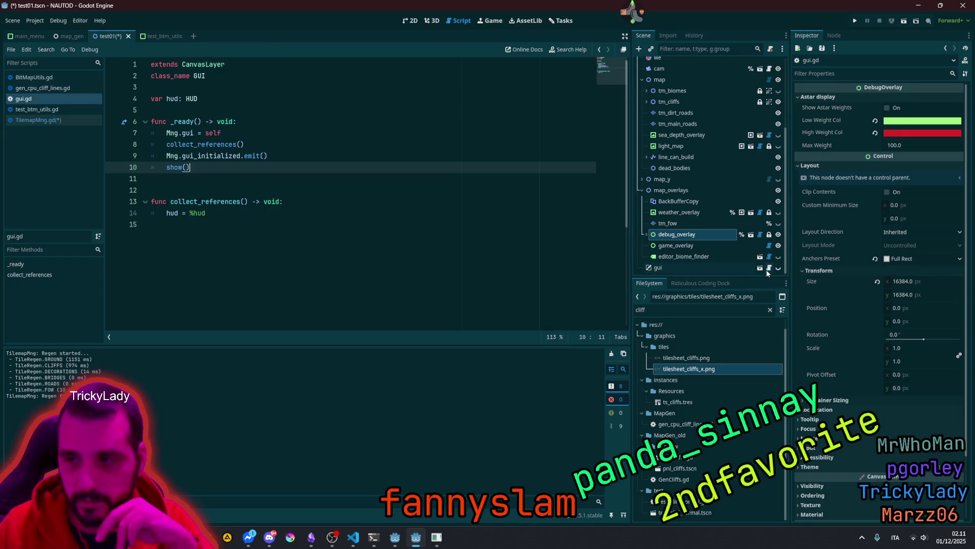
Step: Save the scene and all scripts, then close gui.gd so TilemapMng.gd is showing
click(271, 110)
click(271, 122)
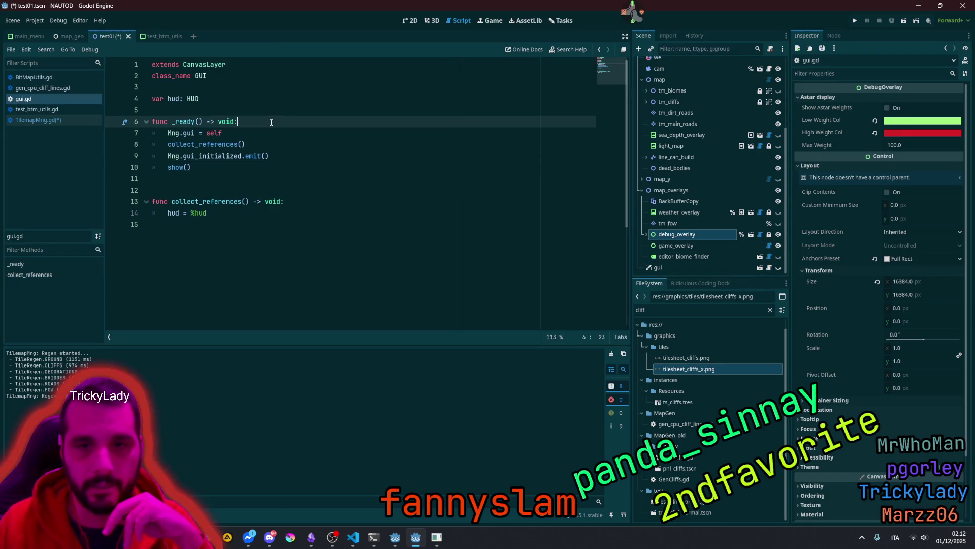
click(184, 155)
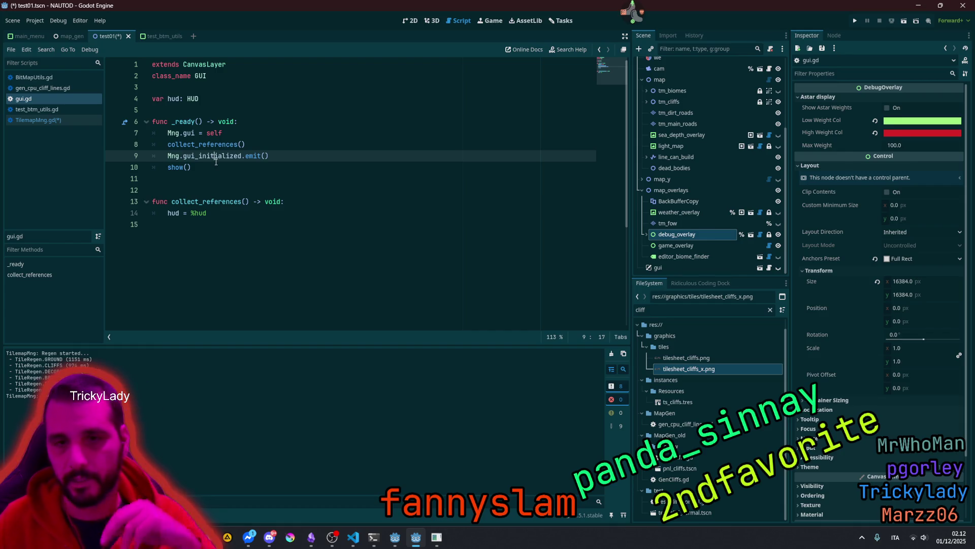
key(ctrl+s)
click(318, 147)
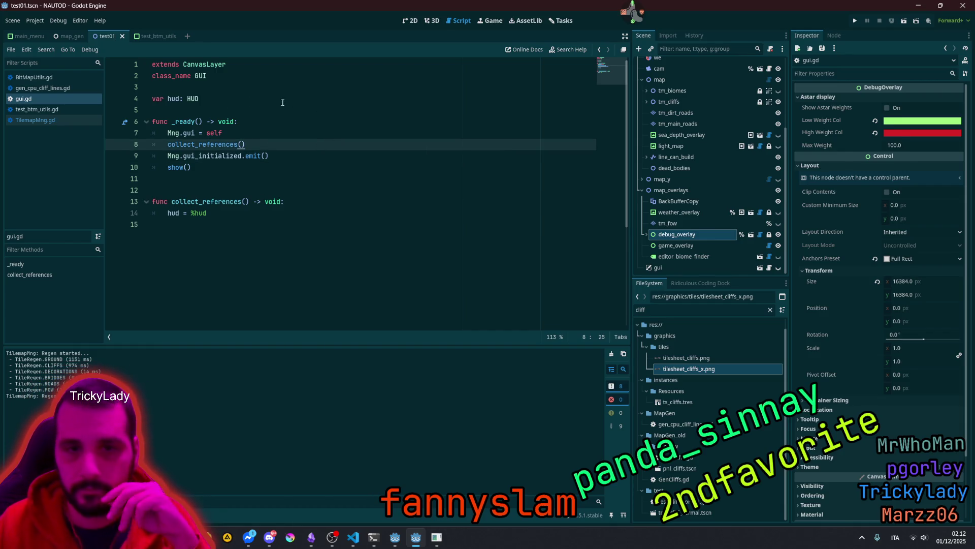
middle_click(45, 98)
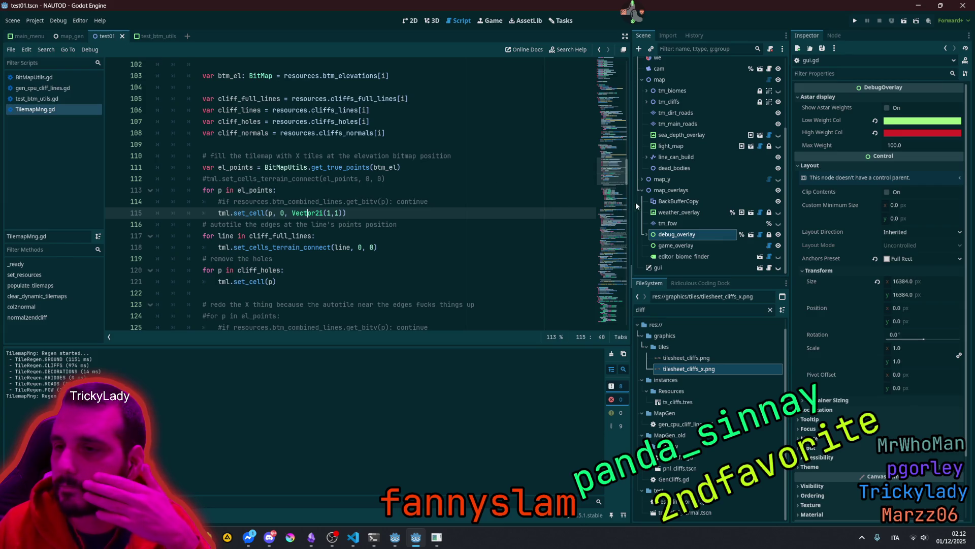
scroll(727, 105, up, 5)
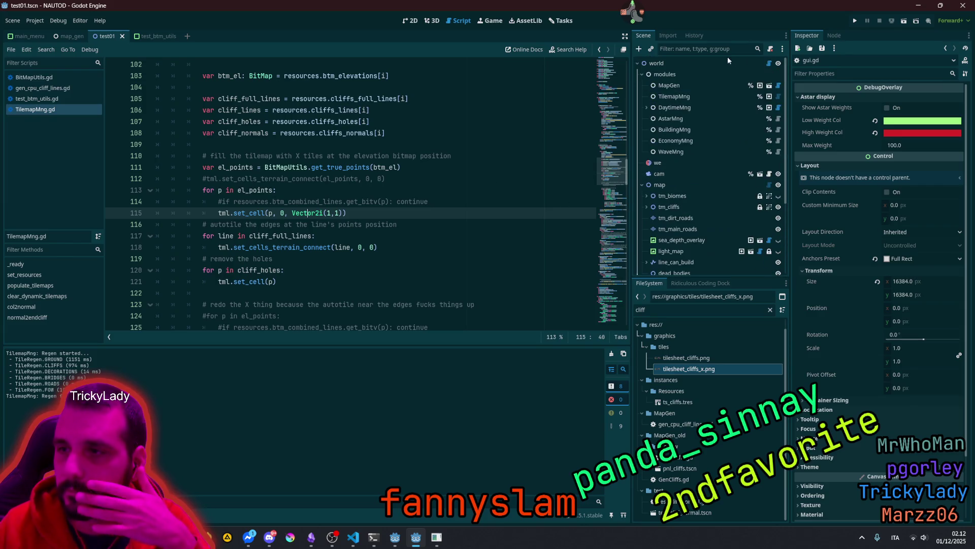
click(770, 63)
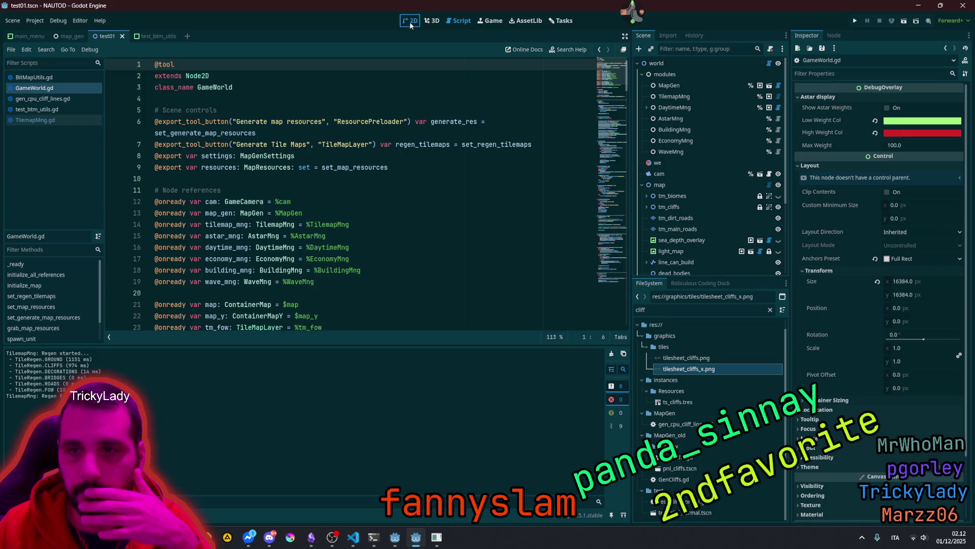
click(411, 22)
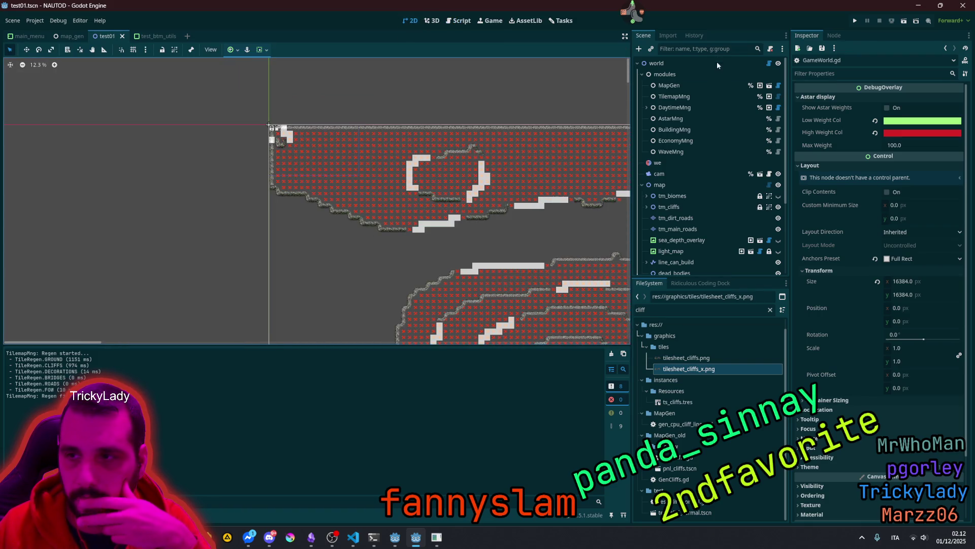
click(779, 96)
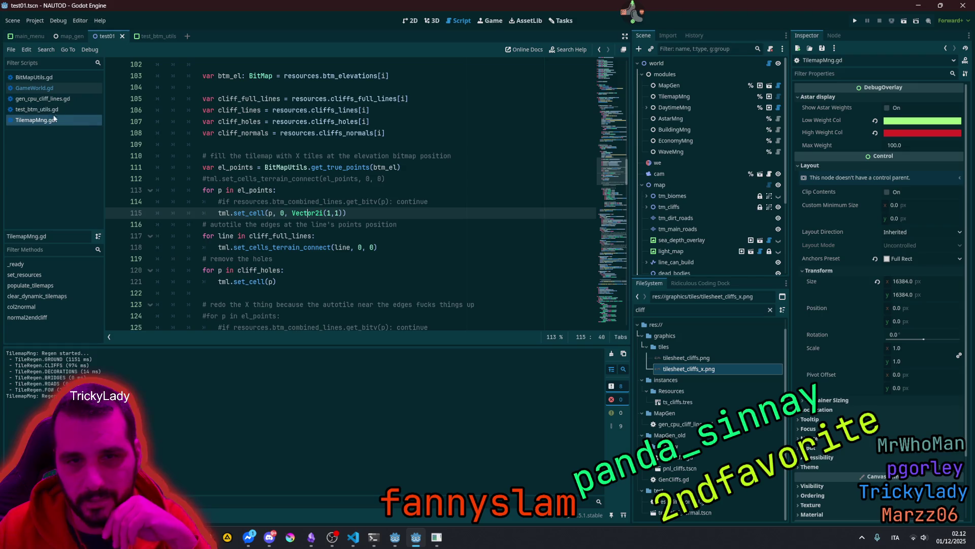
middle_click(45, 88)
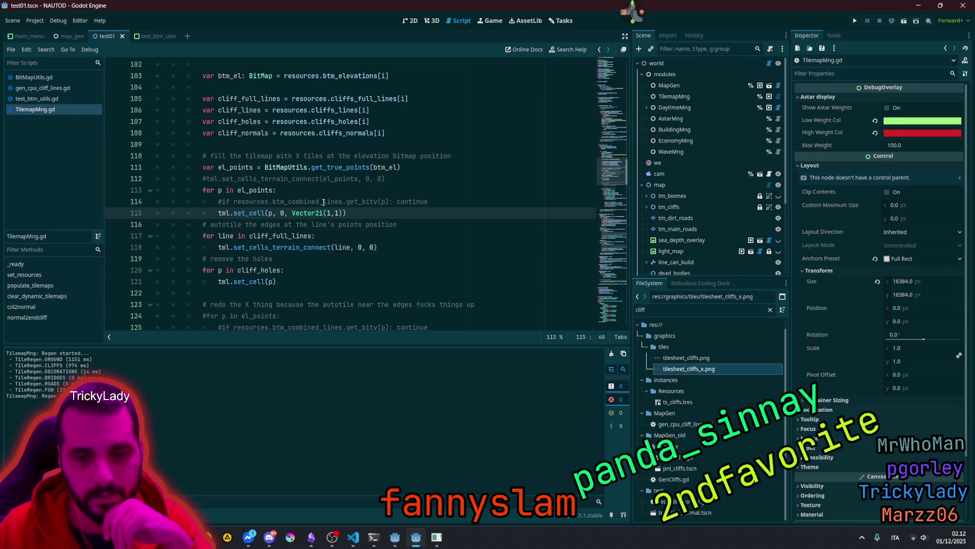
click(249, 156)
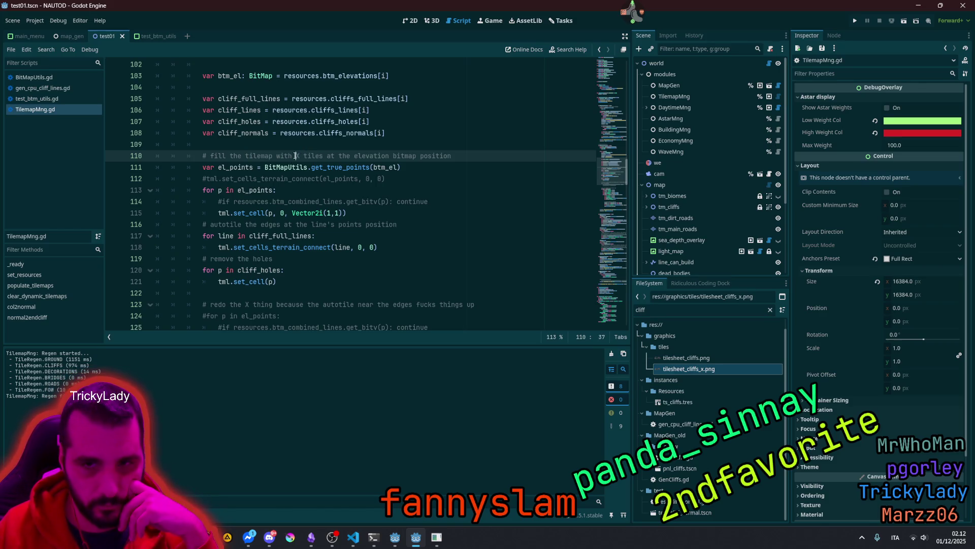
drag(296, 156, 417, 160)
double_click(412, 160)
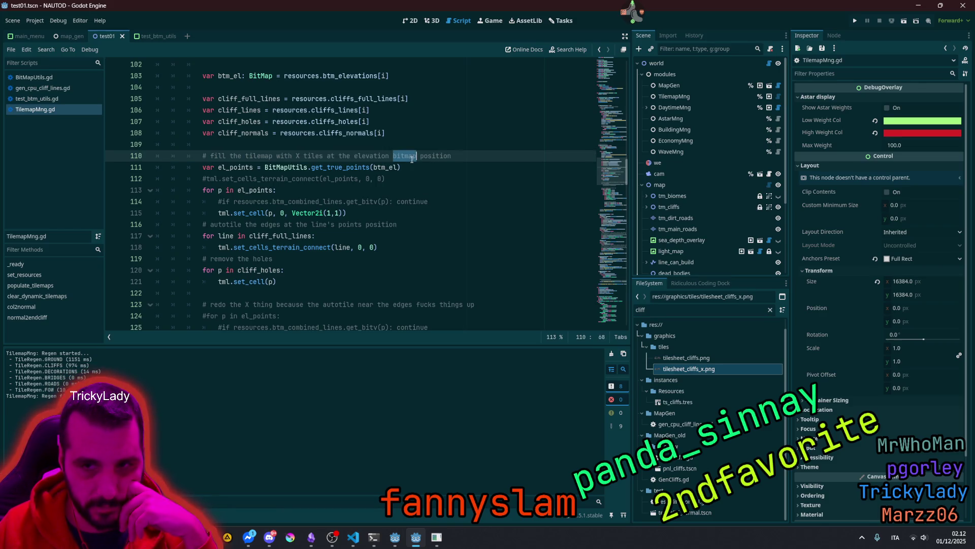
click(222, 190)
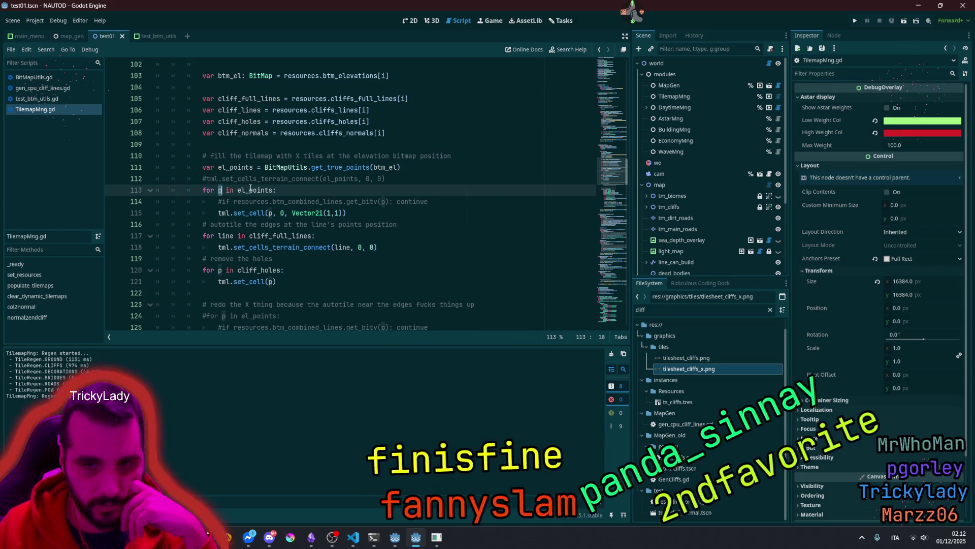
double_click(254, 190)
click(238, 167)
double_click(237, 167)
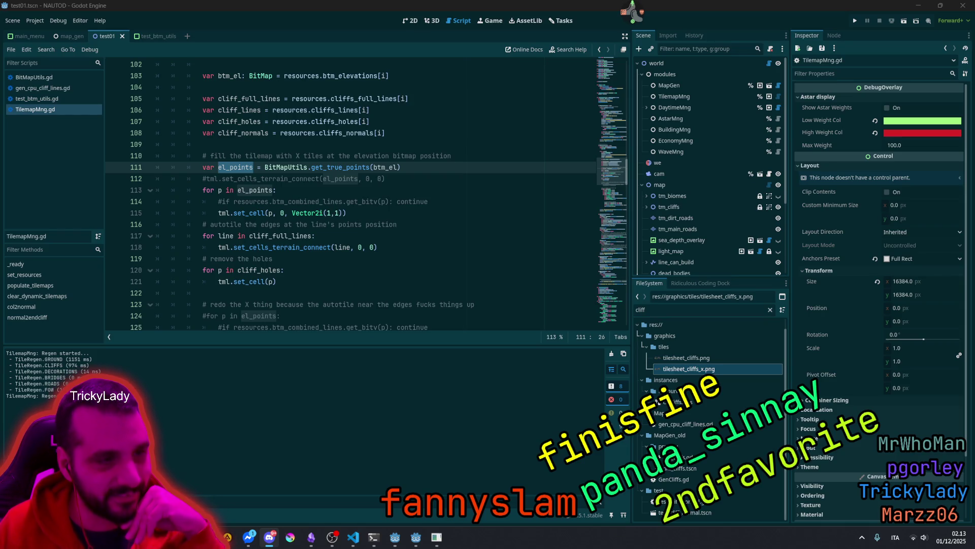
key(alt+Tab)
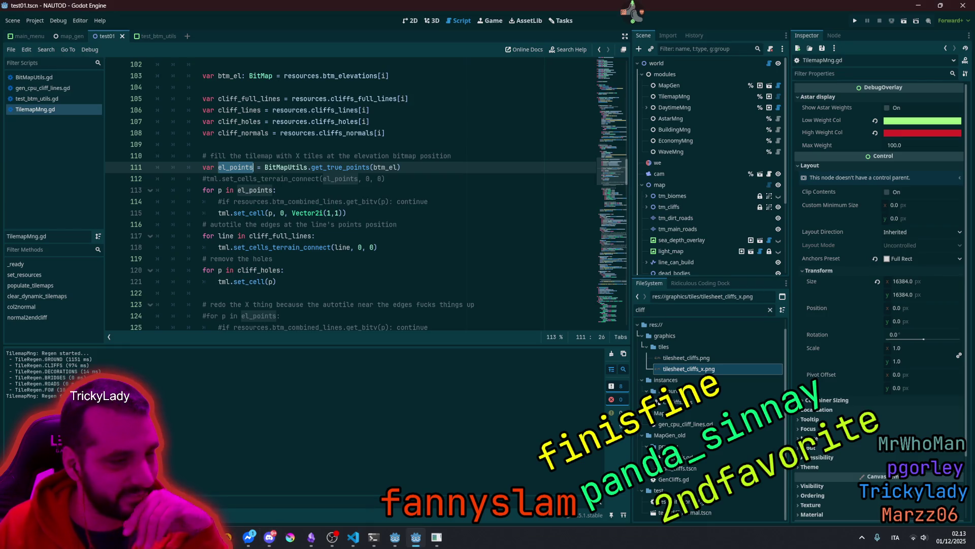